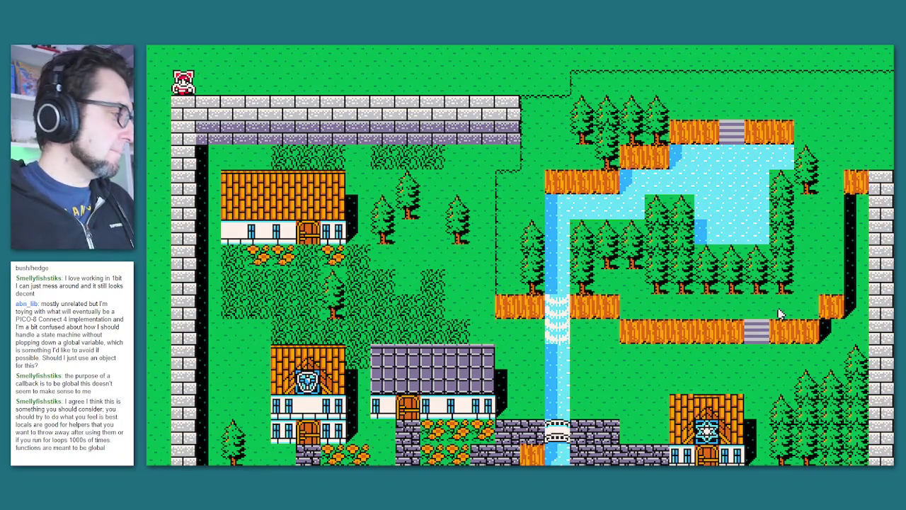
# Test-run the village map game, stop it, and add blank lines below px,py=5,5 in _init.
pyautogui.press('Escape')
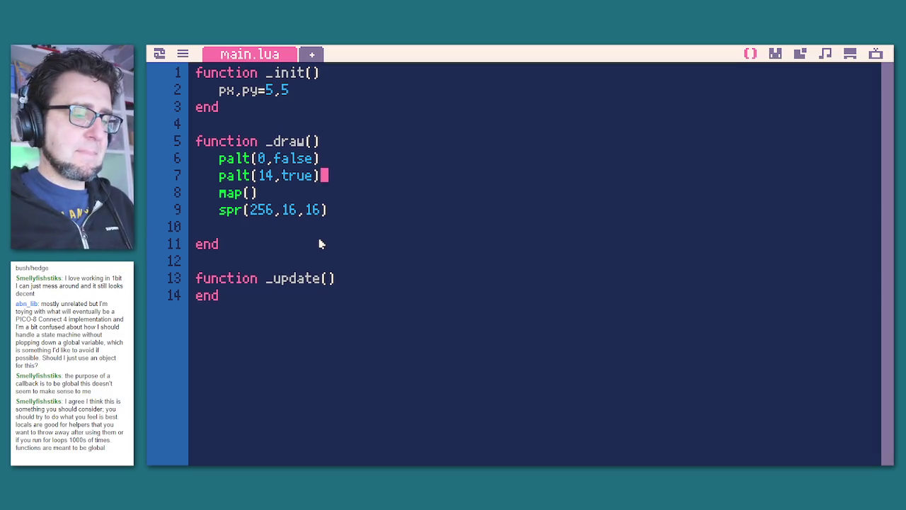
pyautogui.hotkey('ctrl', 'r')
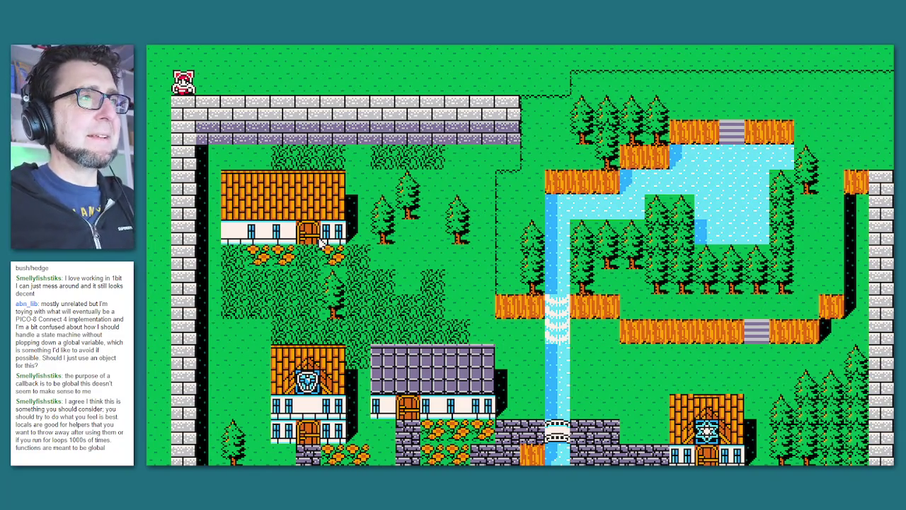
pyautogui.press('Escape')
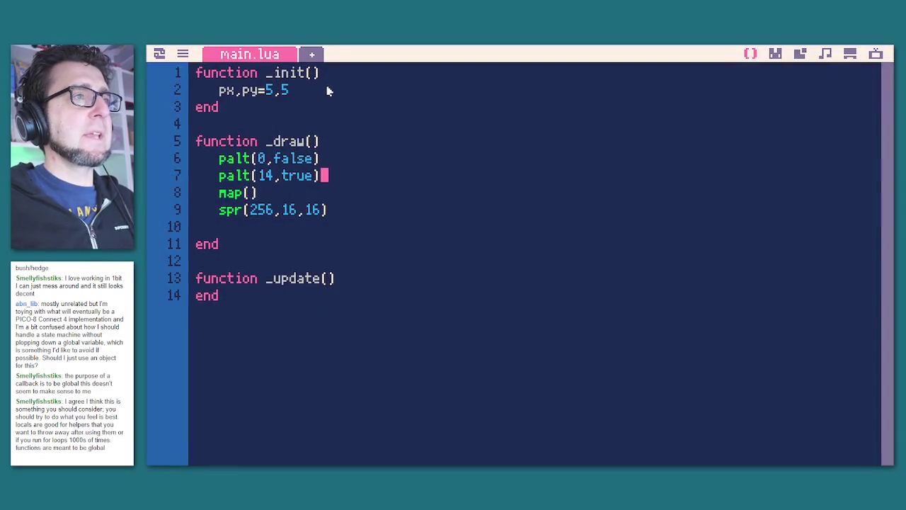
pyautogui.click(327, 94)
pyautogui.press('Return')
pyautogui.press('Return')
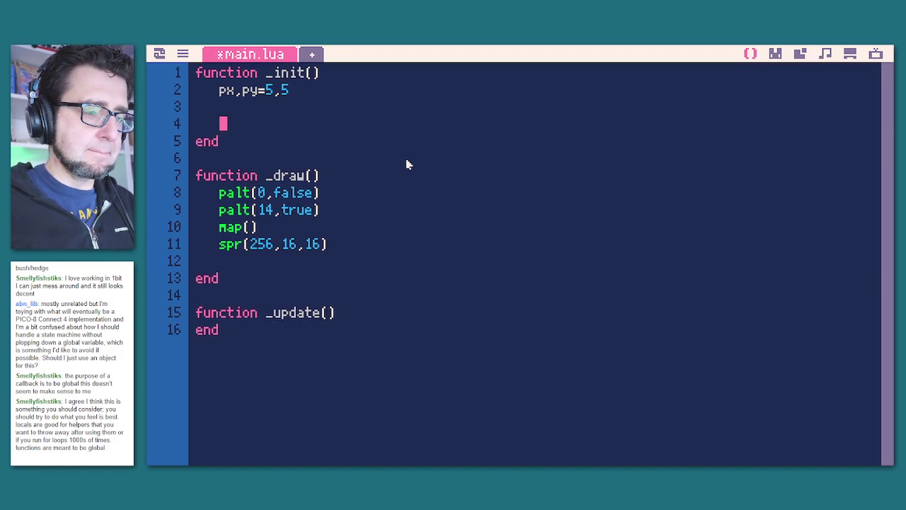
# Declare an empty pani={ } table in _init and view the character sprites in 1_dudes.gfx.
pyautogui.write('p')
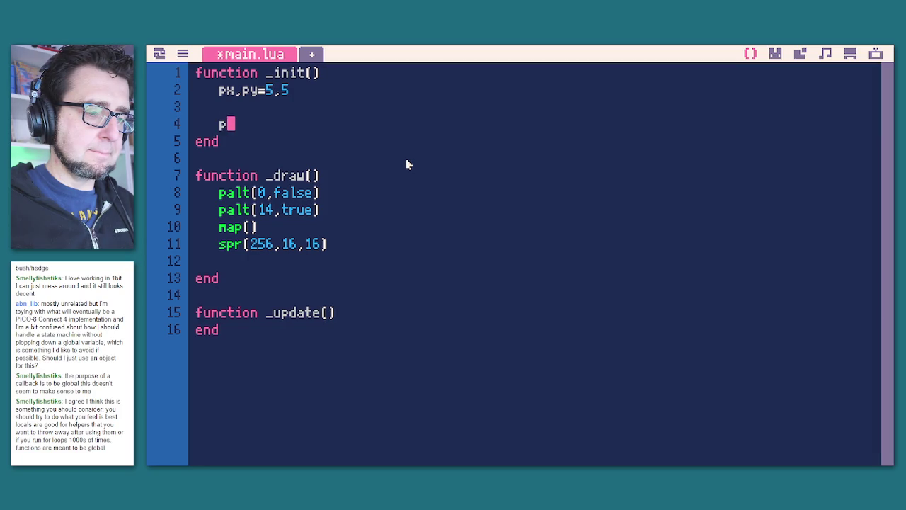
pyautogui.write('ani')
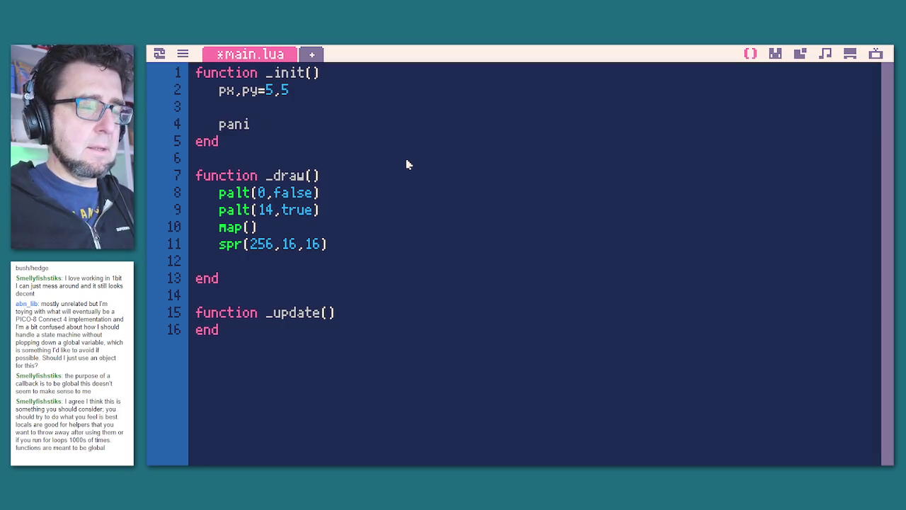
pyautogui.write('={')
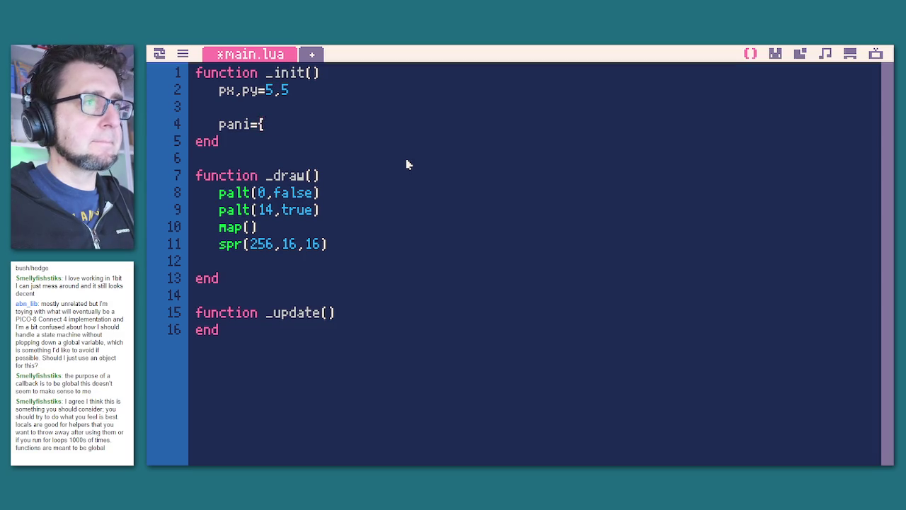
pyautogui.press('Return')
pyautogui.press('Return')
pyautogui.write('}')
pyautogui.press('Up')
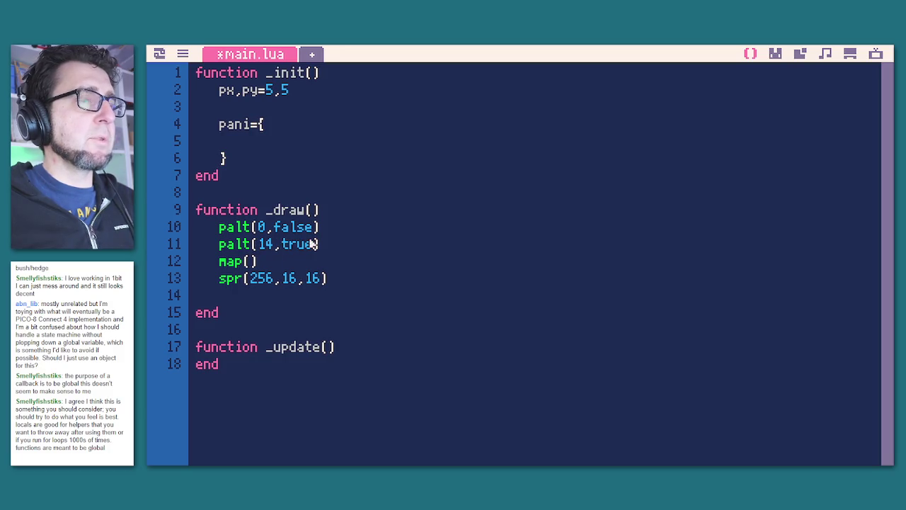
pyautogui.click(776, 54)
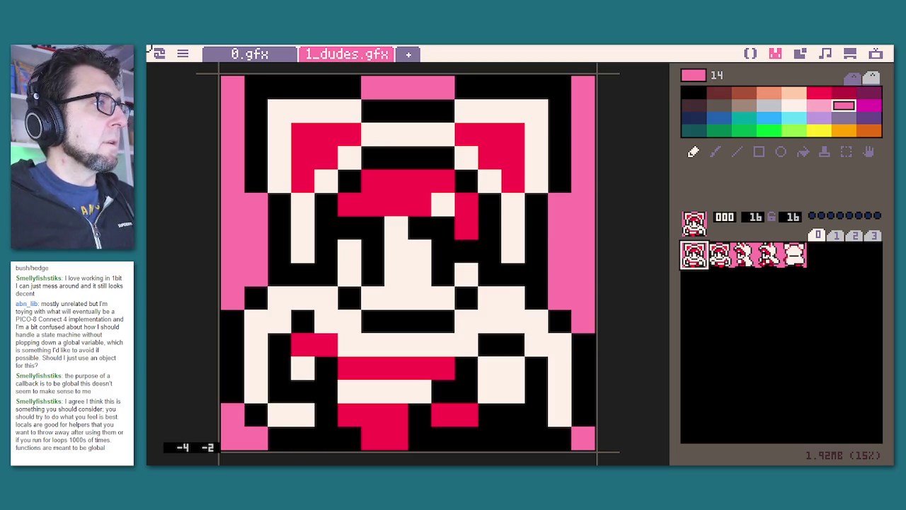
# Add the first pani entry {}, --left in main.lua.
pyautogui.click(747, 55)
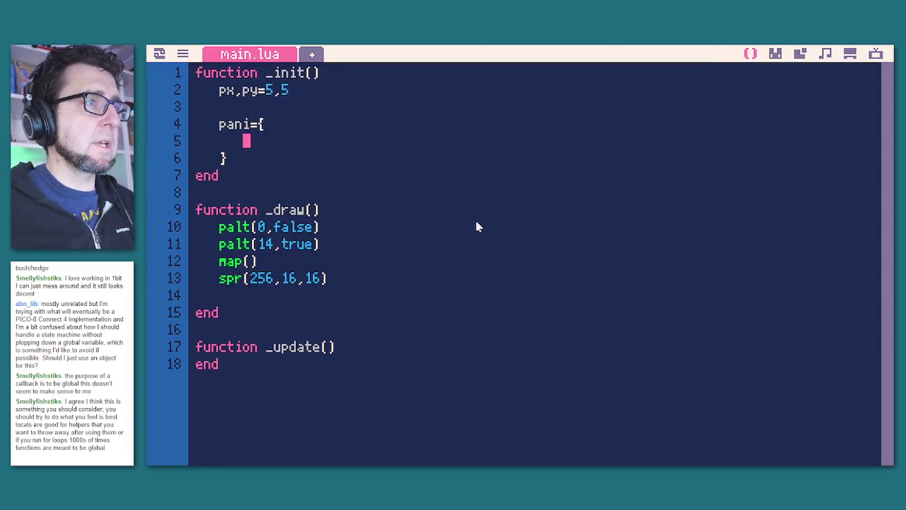
pyautogui.write('{}')
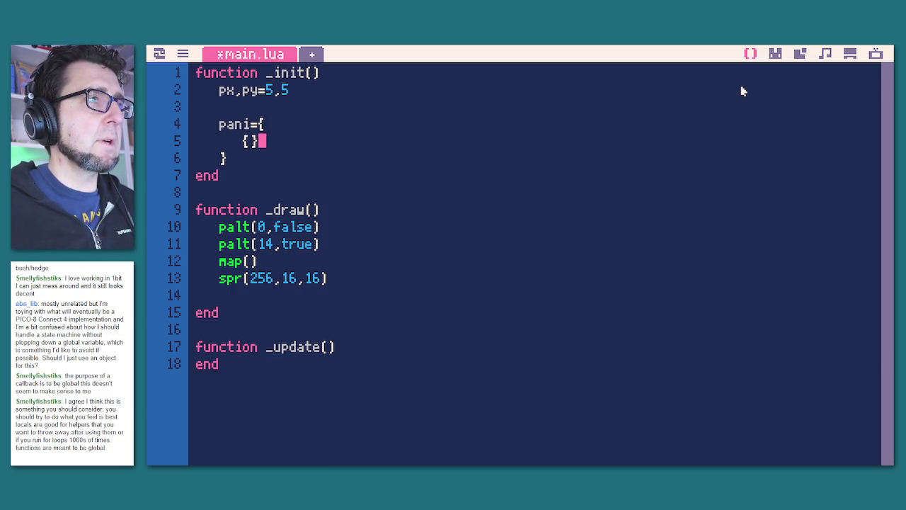
pyautogui.press('Return')
pyautogui.press('Up')
pyautogui.press('Right')
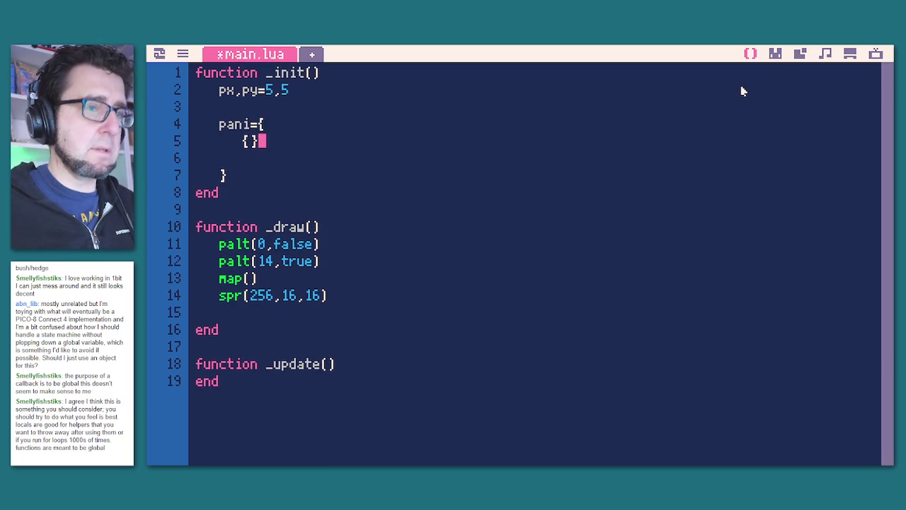
pyautogui.write(', --left')
pyautogui.press('Down')
# Duplicate the left entry and change the second entry's comment to right.
pyautogui.hotkey('shift', 'Up')
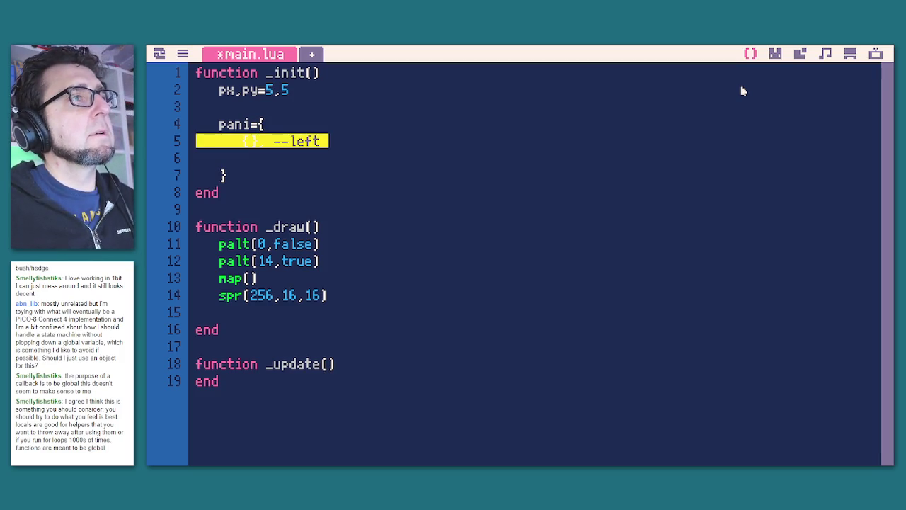
pyautogui.hotkey('ctrl', 'c')
pyautogui.hotkey('ctrl', 'v')
pyautogui.hotkey('ctrl', 'v')
pyautogui.hotkey('ctrl', 'v')
pyautogui.press('BackSpace')
pyautogui.press('Up')
pyautogui.press('Up')
pyautogui.press('BackSpace')
pyautogui.press('BackSpace')
pyautogui.press('BackSpace')
pyautogui.write('right')
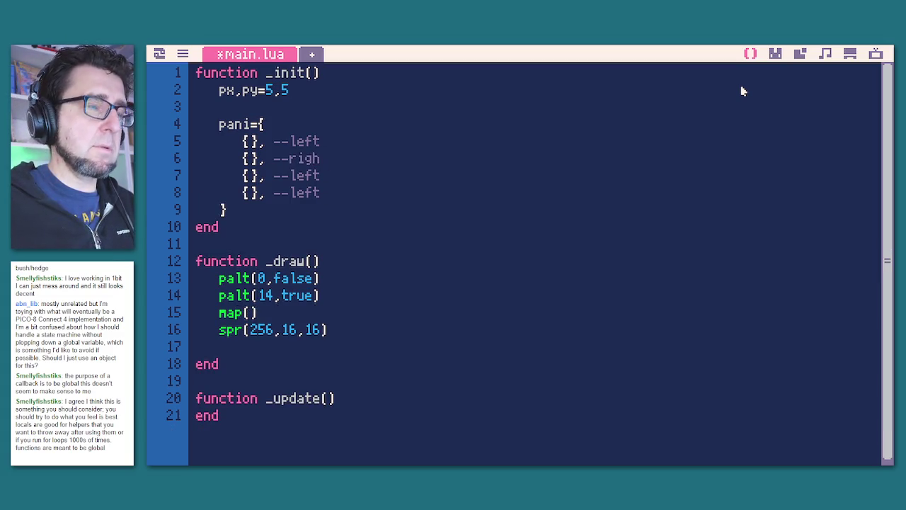
# Change the third and fourth entries' comments to up and down.
pyautogui.press('Down')
pyautogui.hotkey('shift', 'Left')
pyautogui.hotkey('shift', 'Left')
pyautogui.hotkey('shift', 'Left')
pyautogui.hotkey('shift', 'Left')
pyautogui.write('up')
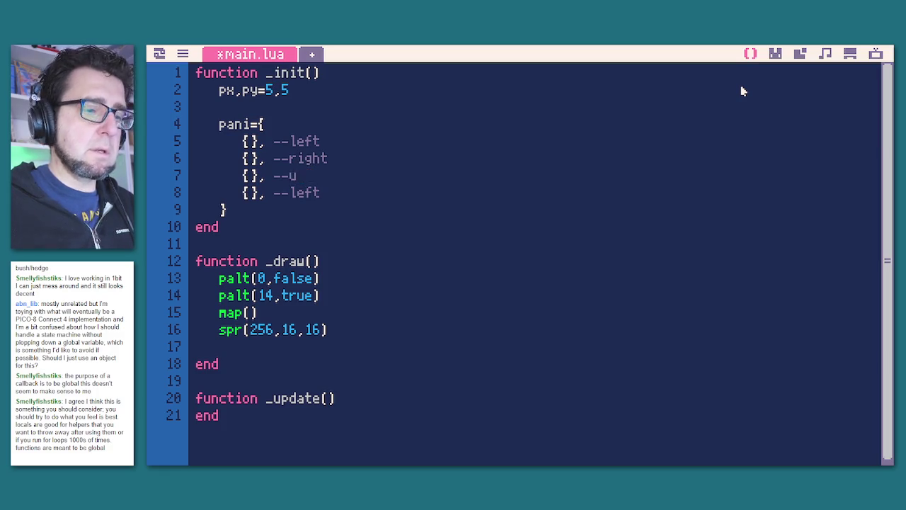
pyautogui.press('Down')
pyautogui.hotkey('shift', 'Left')
pyautogui.hotkey('shift', 'Left')
pyautogui.hotkey('shift', 'Left')
pyautogui.write('down')
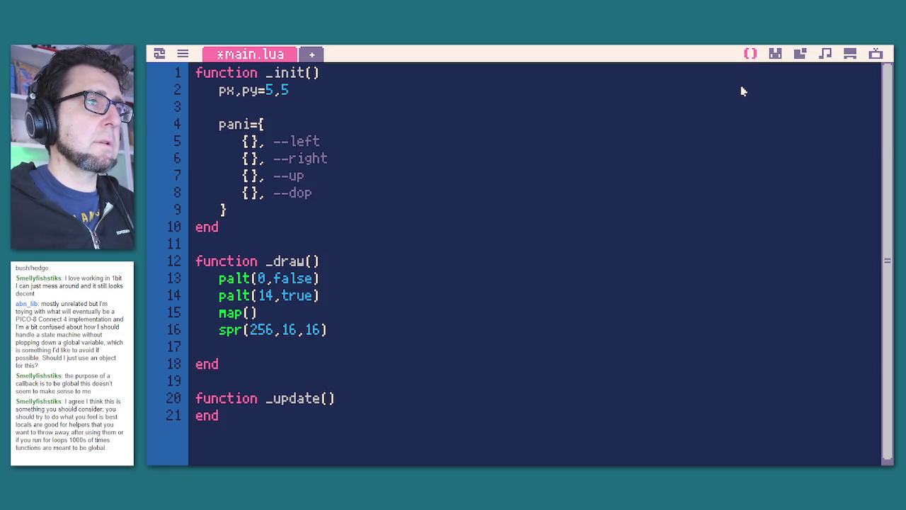
pyautogui.press('BackSpace')
pyautogui.press('BackSpace')
pyautogui.write('wn')
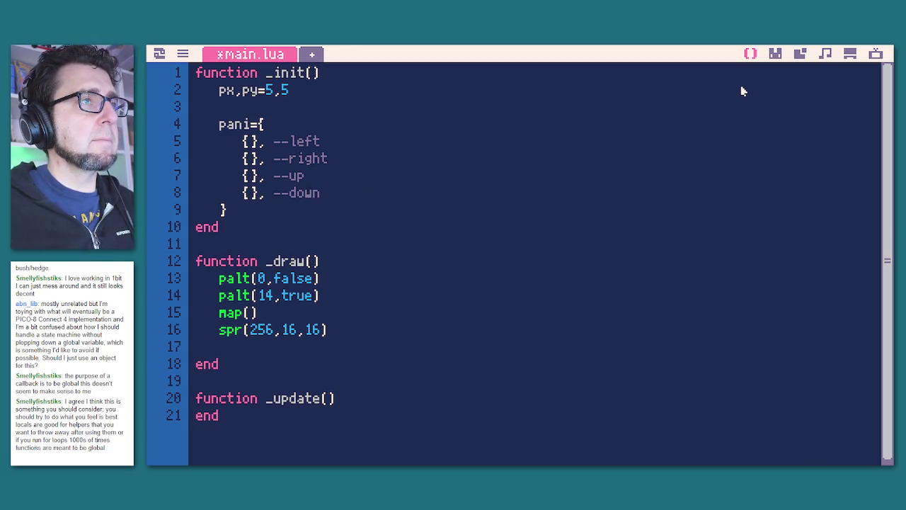
pyautogui.press('Down')
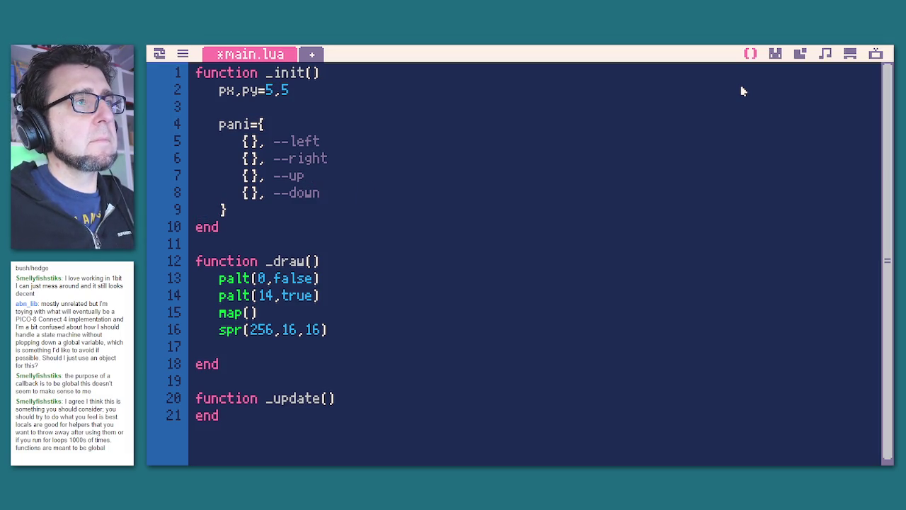
pyautogui.press('Right')
pyautogui.press('Right')
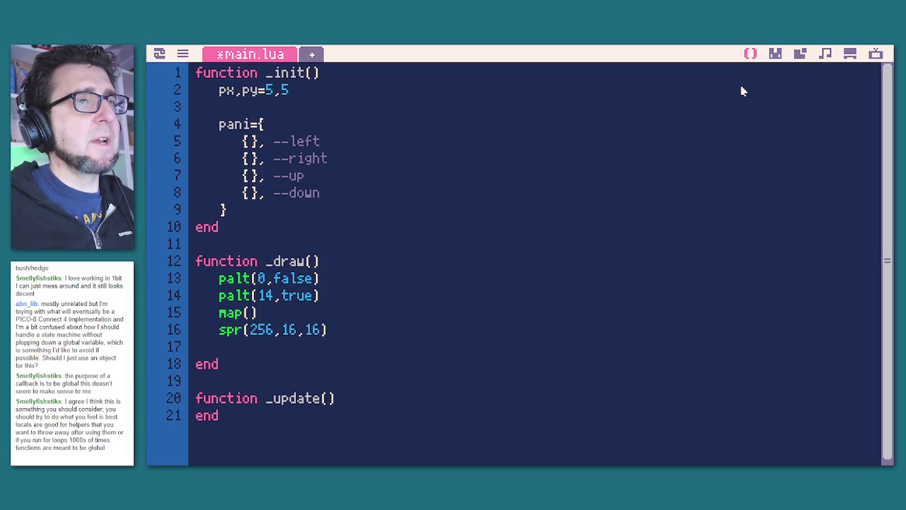
pyautogui.click(775, 55)
# Inspect the character sprites 000 through 005 to find the walk frames.
pyautogui.click(793, 255)
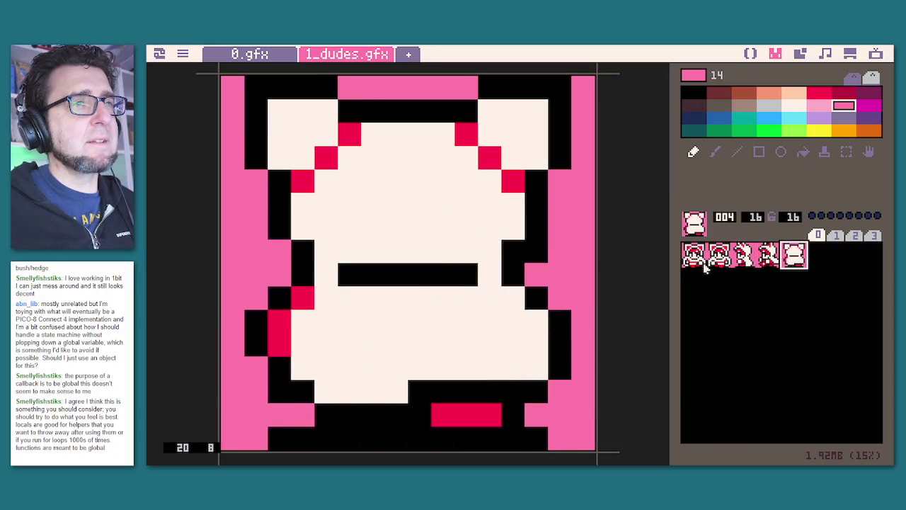
pyautogui.click(813, 264)
pyautogui.click(794, 257)
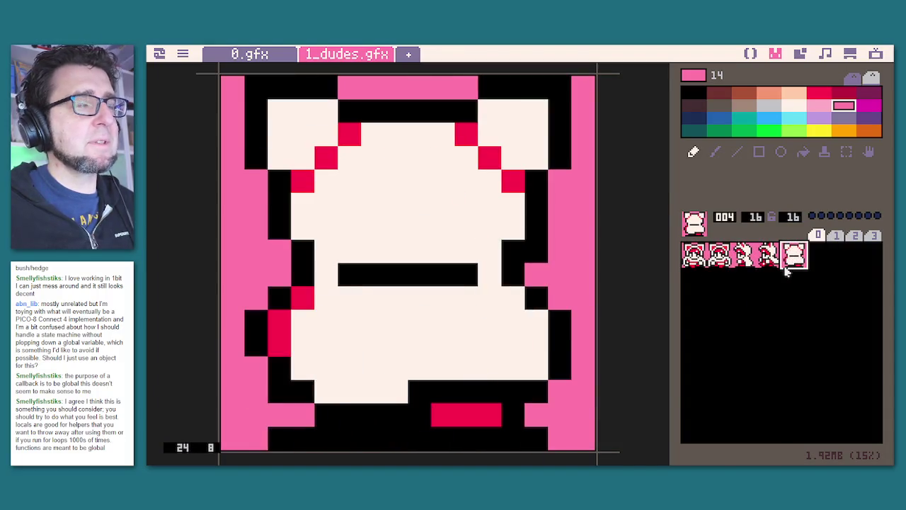
pyautogui.click(720, 256)
pyautogui.click(790, 257)
pyautogui.click(768, 256)
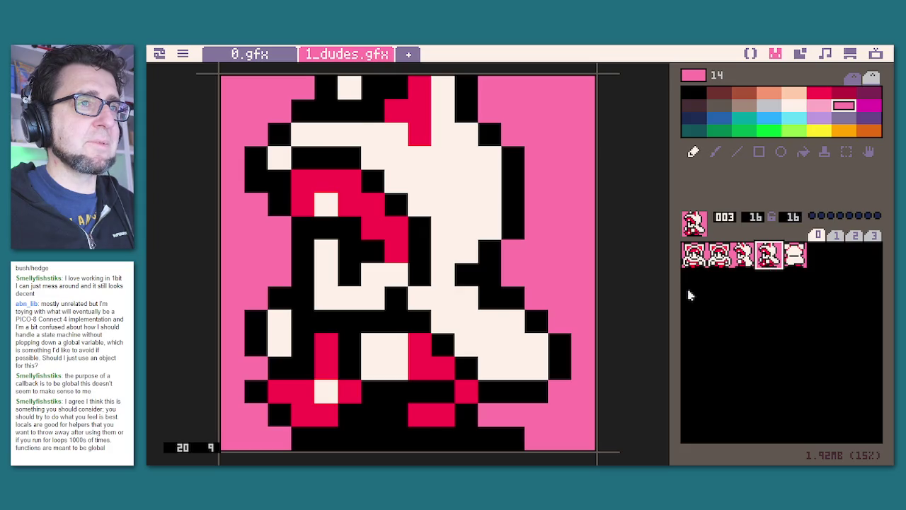
pyautogui.click(698, 258)
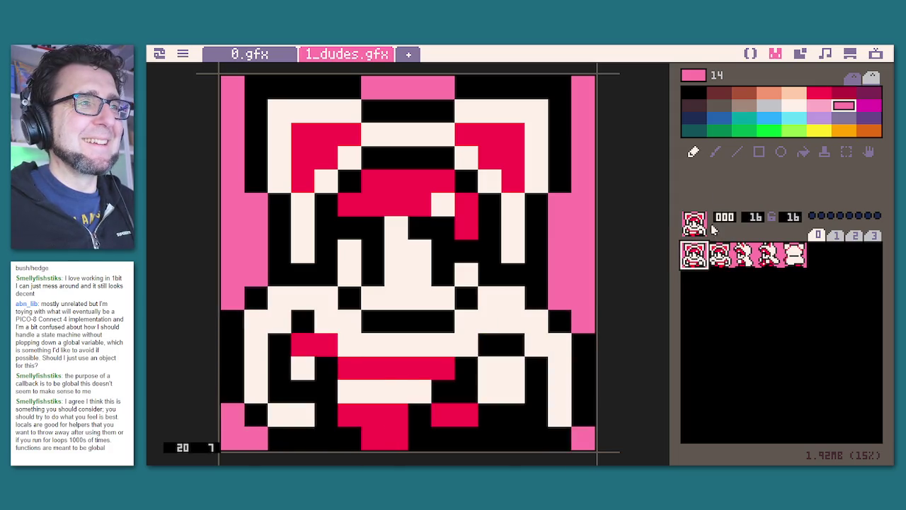
# Fill the down entry of pani with sprites 256,257.
pyautogui.click(751, 54)
pyautogui.doubleClick(265, 330)
pyautogui.hotkey('ctrl', 'c')
pyautogui.click(253, 192)
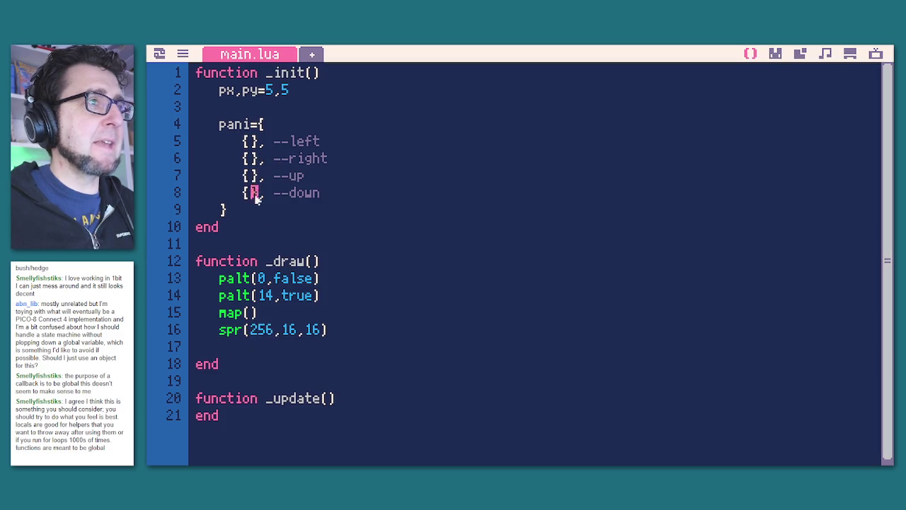
pyautogui.hotkey('ctrl', 'v')
pyautogui.write(',257')
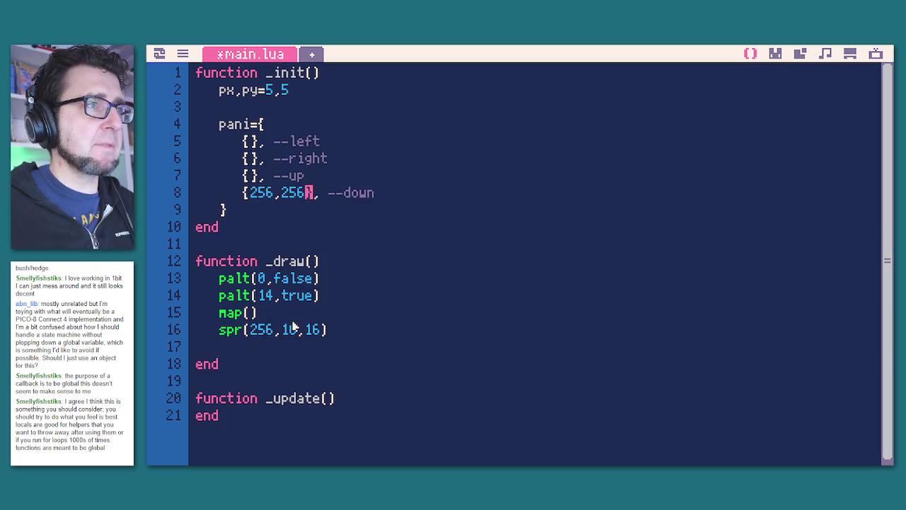
# Fill the left entry with sprites 258,259 after checking the side-facing frames.
pyautogui.click(774, 54)
pyautogui.click(719, 255)
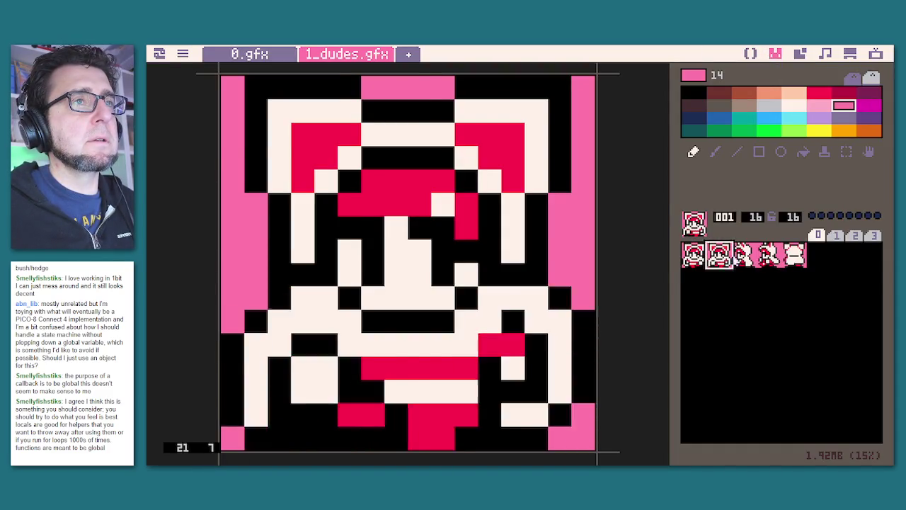
pyautogui.click(744, 255)
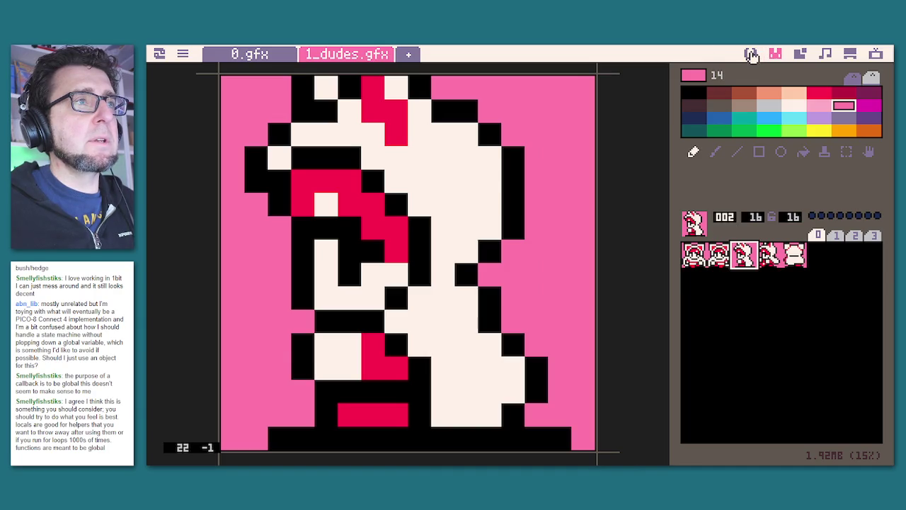
pyautogui.click(750, 55)
pyautogui.doubleClick(293, 192)
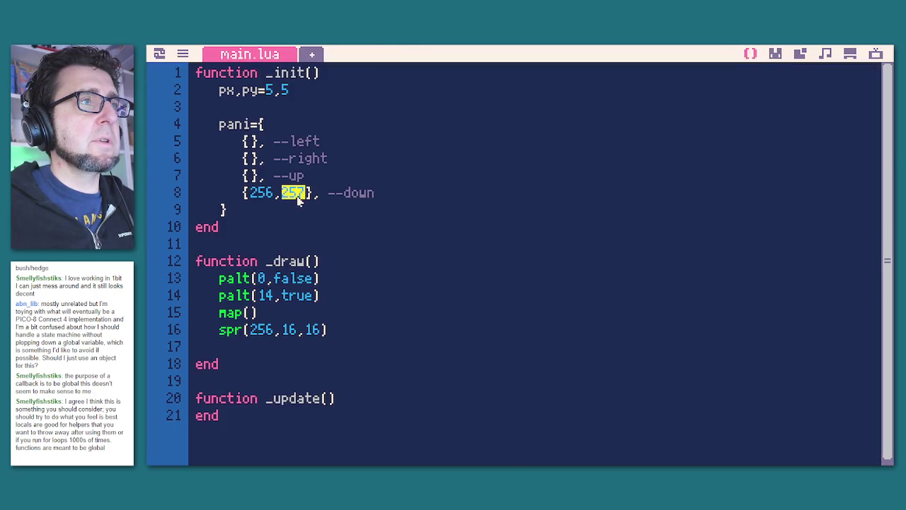
pyautogui.hotkey('ctrl', 'c')
pyautogui.click(250, 141)
pyautogui.hotkey('ctrl', 'v')
pyautogui.press('BackSpace')
pyautogui.write('8,259')
# Fill the right entry with the flipped frames -258,-259.
pyautogui.hotkey('shift', 'Left')
pyautogui.hotkey('shift', 'Left')
pyautogui.hotkey('shift', 'Left')
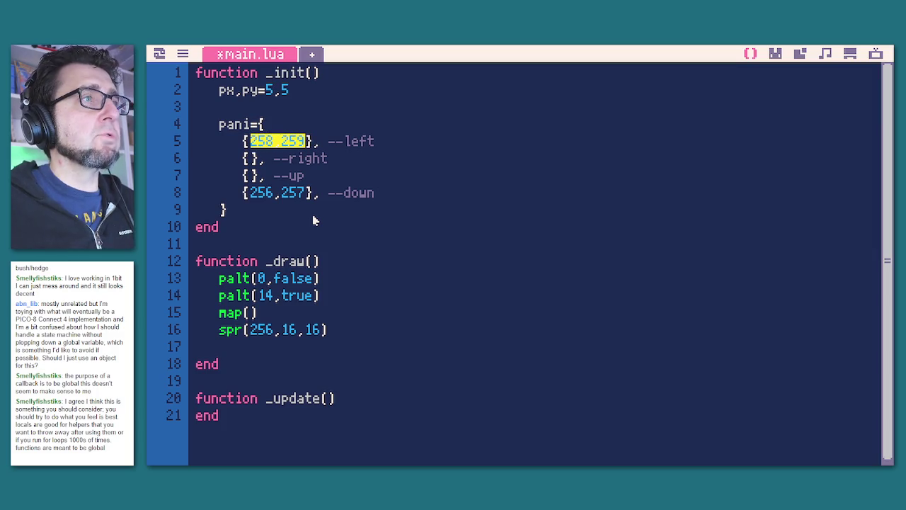
pyautogui.hotkey('ctrl', 'c')
pyautogui.press('Down')
pyautogui.hotkey('ctrl', 'v')
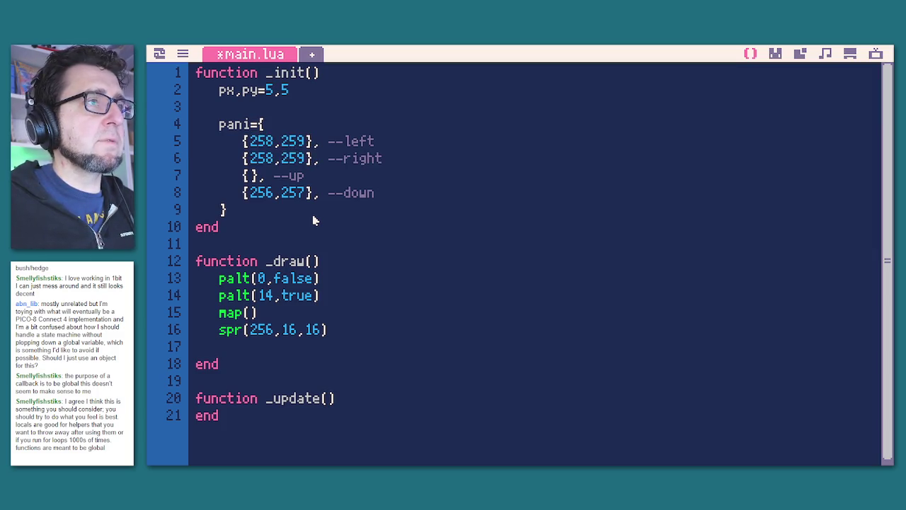
pyautogui.write('-')
pyautogui.press('Right')
pyautogui.press('Right')
pyautogui.press('Right')
pyautogui.write('-')
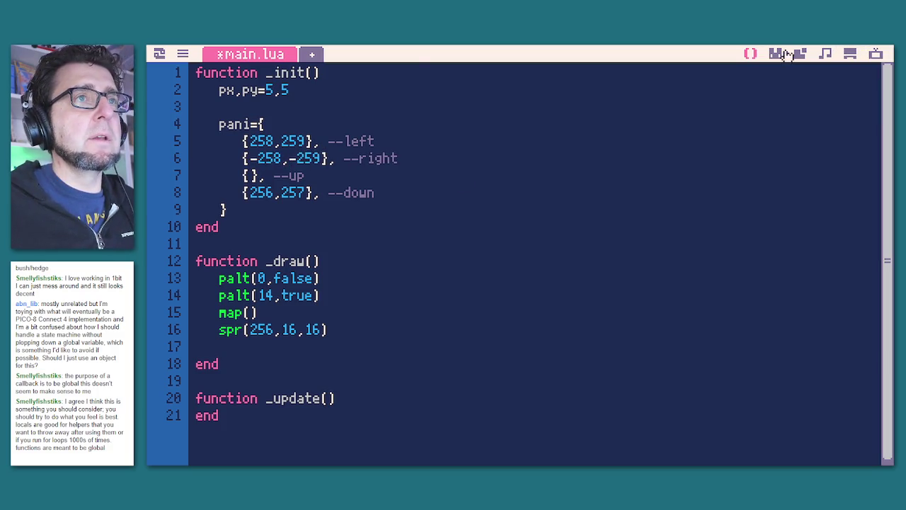
# Fill the up entry with 260,-260 and add a new line after the table.
pyautogui.click(784, 54)
pyautogui.click(771, 255)
pyautogui.click(793, 256)
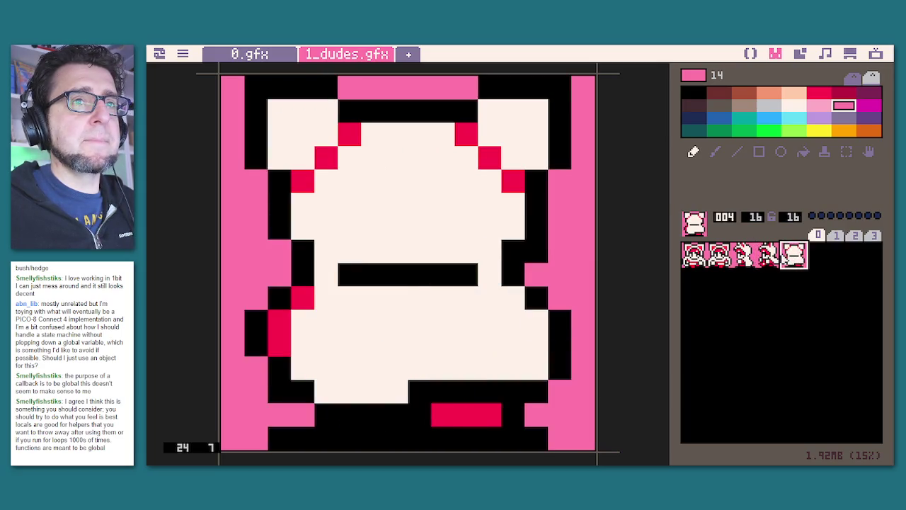
pyautogui.click(751, 53)
pyautogui.doubleClick(308, 160)
pyautogui.click(256, 177)
pyautogui.write('260,-260}, --up')
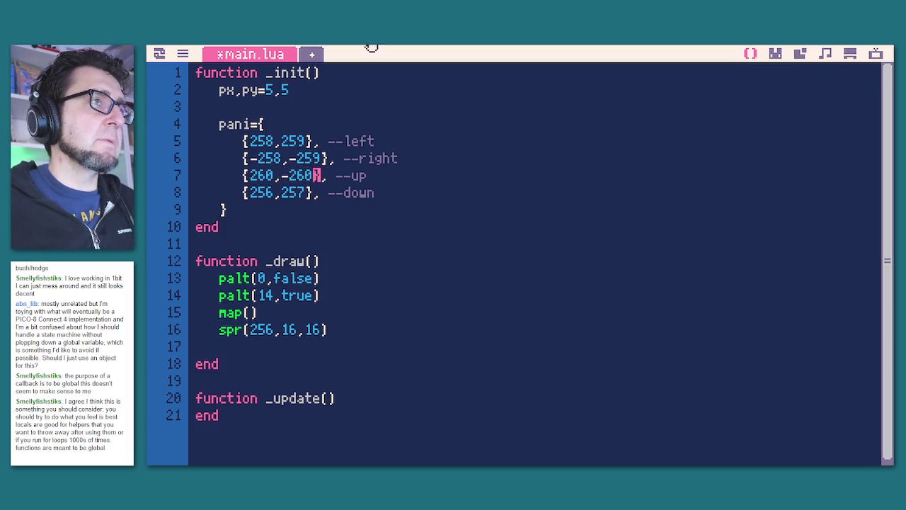
pyautogui.click(362, 217)
pyautogui.press('Return')
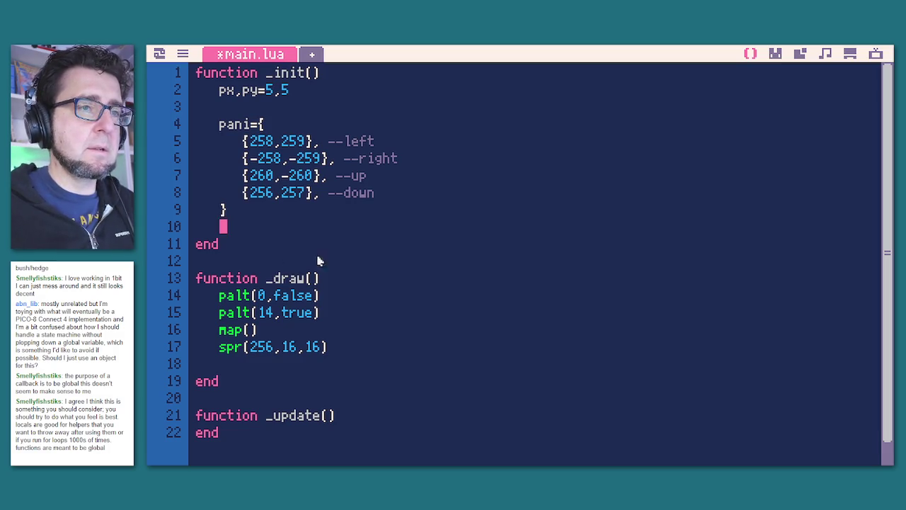
# Rename the pani table to walkani.
pyautogui.click(231, 125)
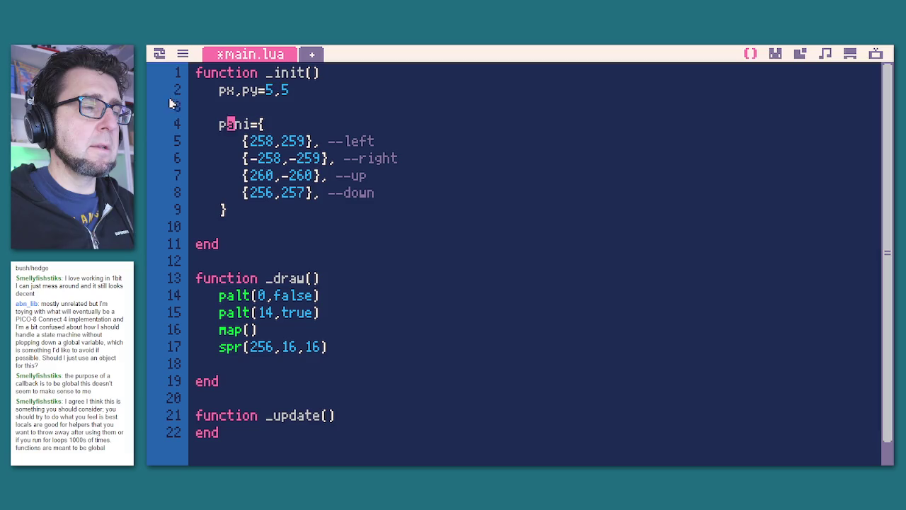
pyautogui.doubleClick(221, 122)
pyautogui.write('walkanio')
pyautogui.press('BackSpace')
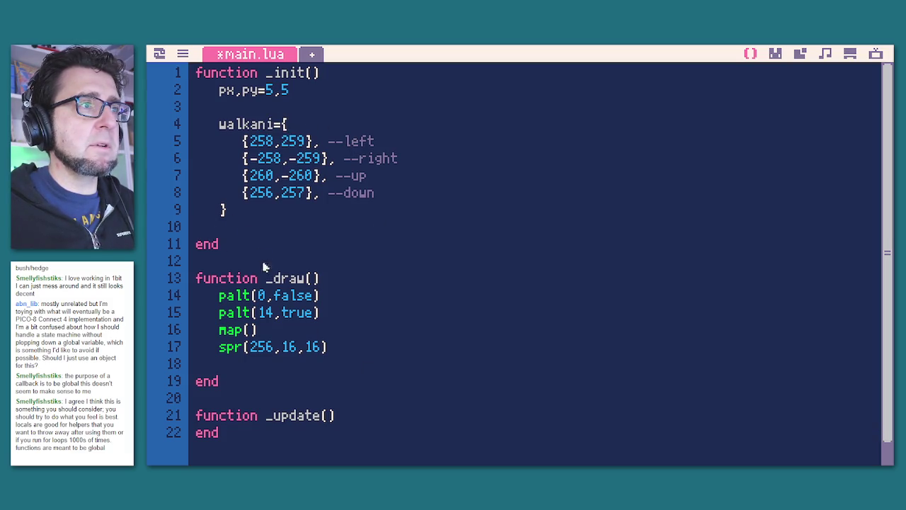
# Add walkdir=3, anit=7 and anif=1 on new lines in _init.
pyautogui.click(244, 238)
pyautogui.write('walkdir')
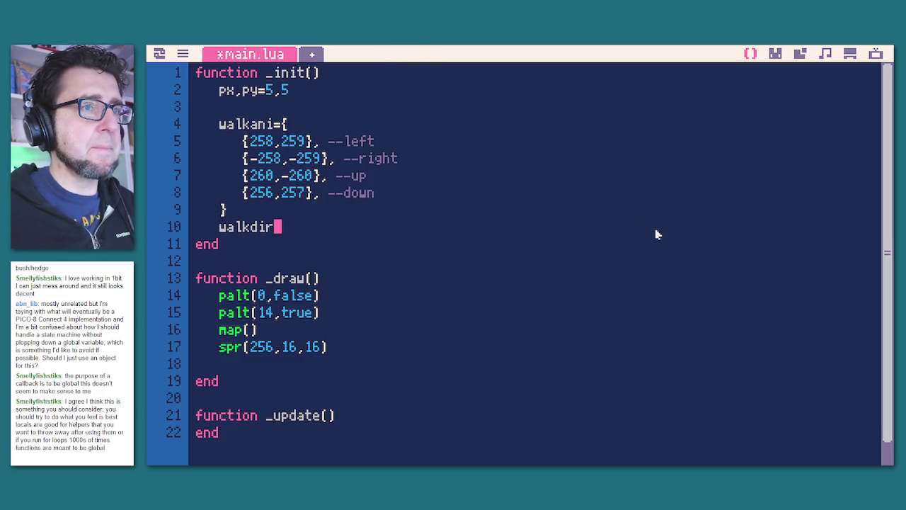
pyautogui.write('=3')
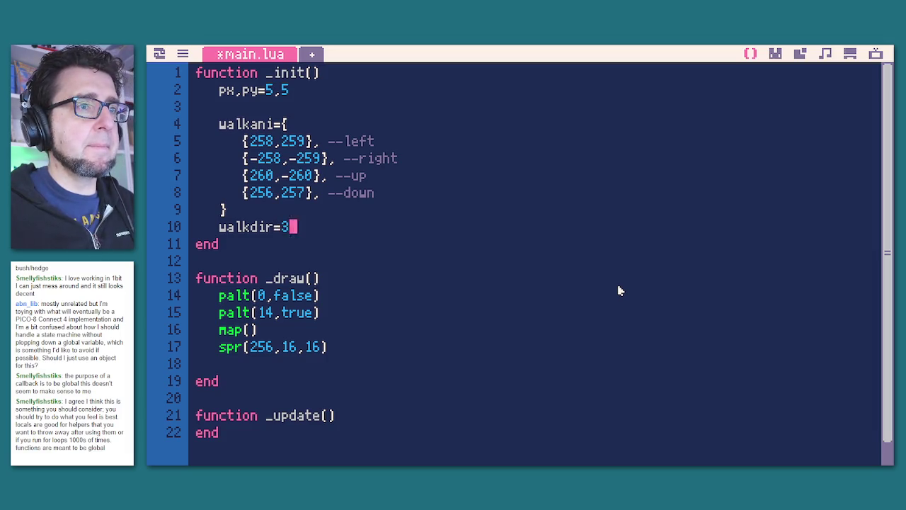
pyautogui.press('Return')
pyautogui.write('ani')
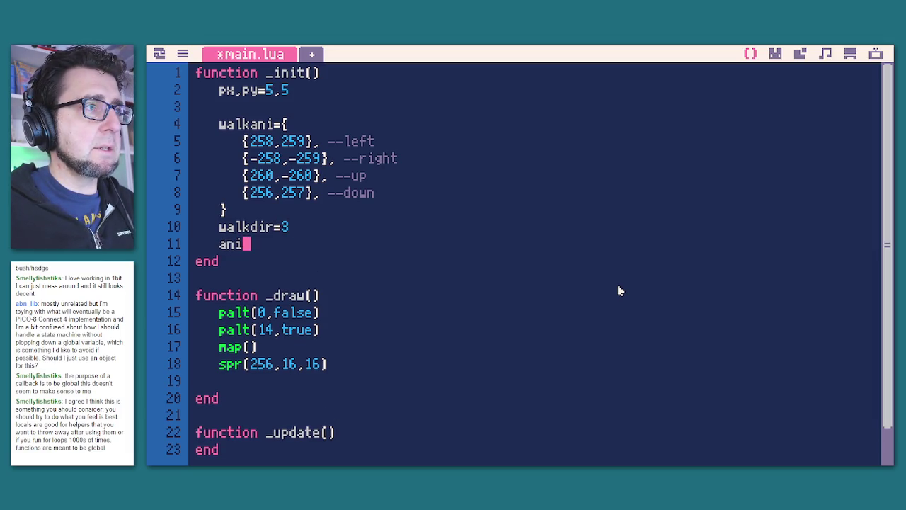
pyautogui.write('t=7')
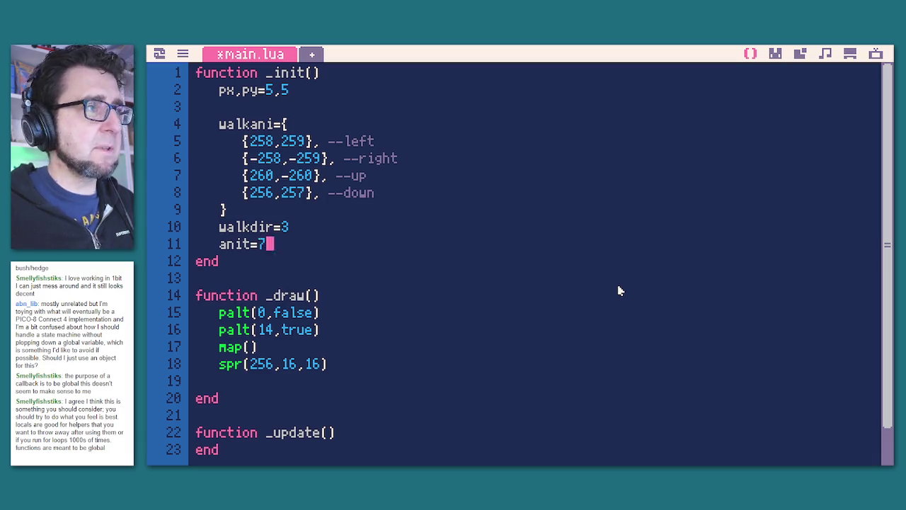
pyautogui.press('Return')
pyautogui.write('anif')
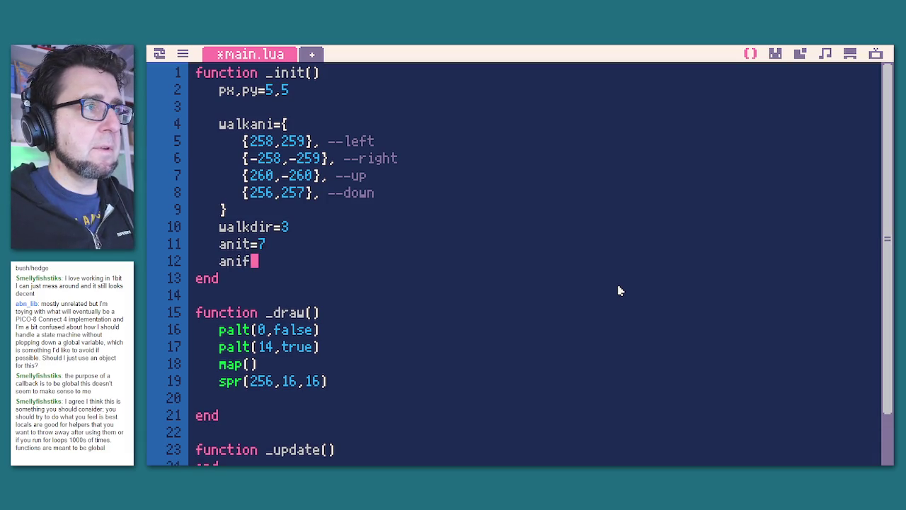
pyautogui.write('=1')
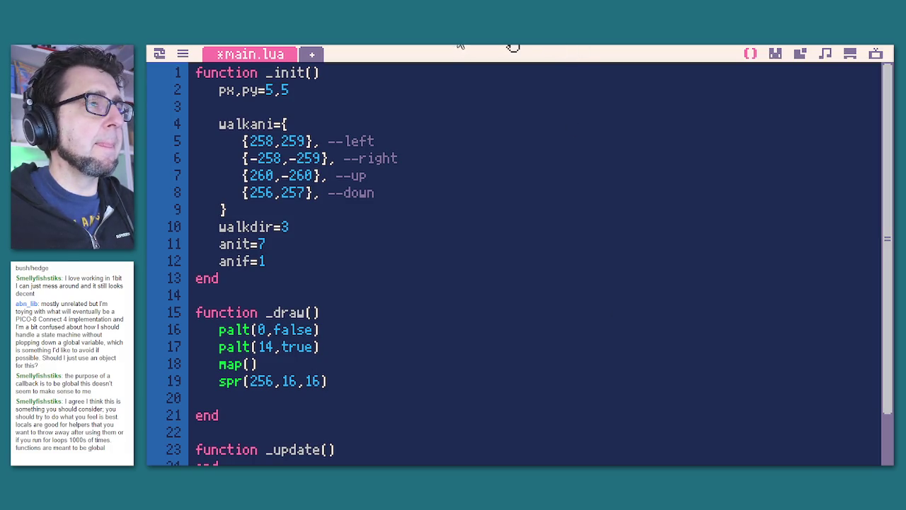
pyautogui.scroll(-1, 293, 354)
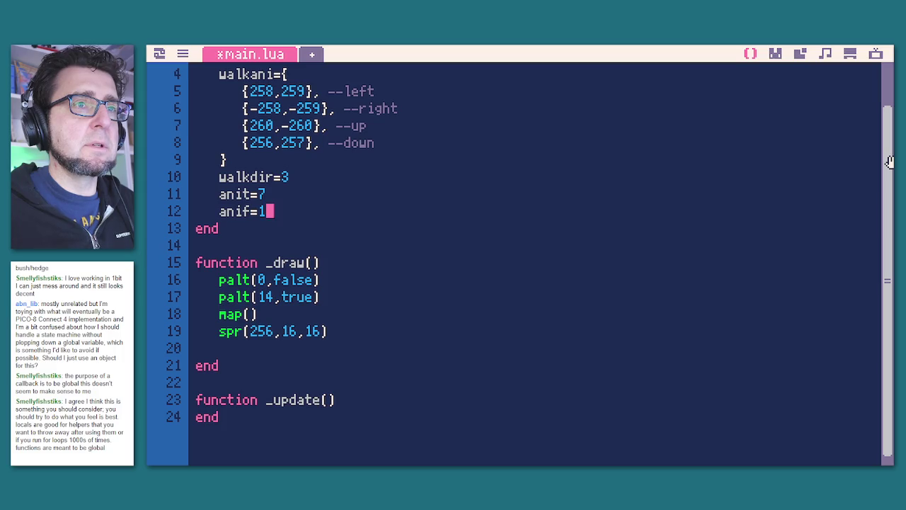
# Create an empty function plspr(x,y) ... end above _update.
pyautogui.click(352, 383)
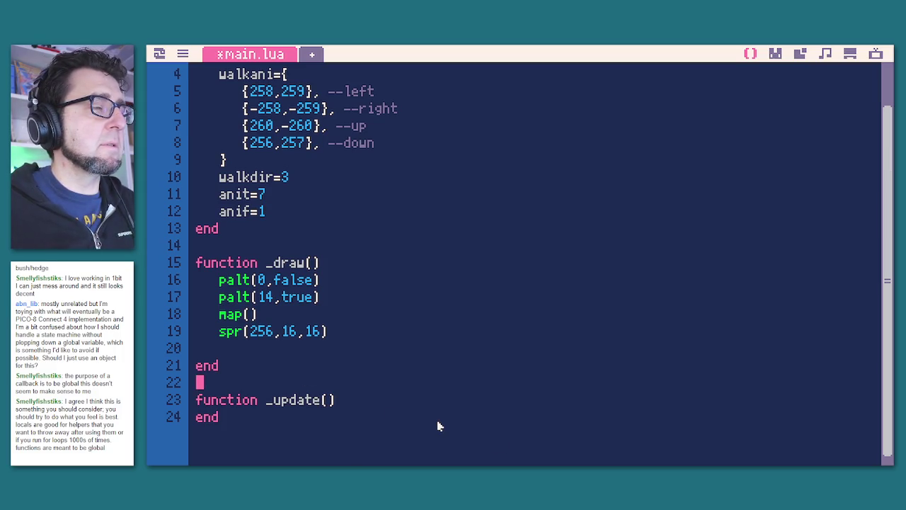
pyautogui.press('Return')
pyautogui.write('function plspr(x,y)')
pyautogui.press('Return')
pyautogui.press('Return')
pyautogui.write('end')
pyautogui.press('Return')
pyautogui.click(285, 410)
pyautogui.click(288, 386)
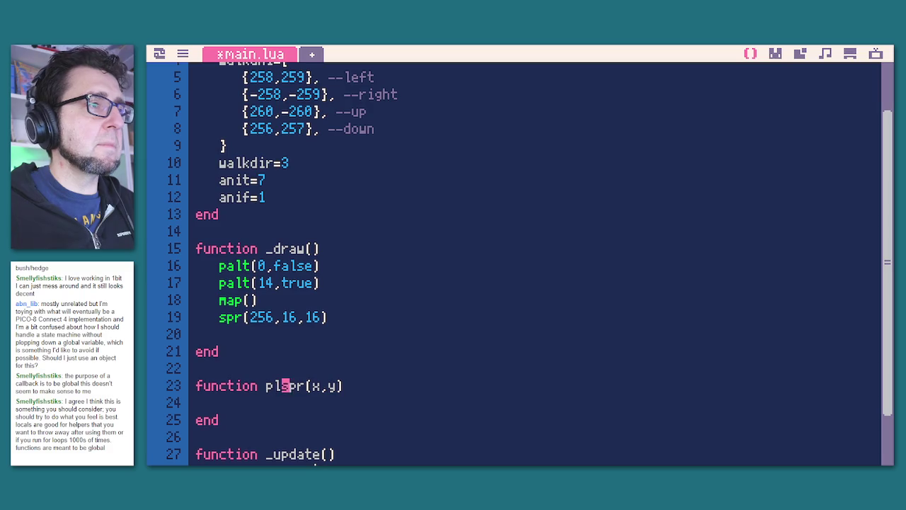
pyautogui.press('BackSpace')
pyautogui.press('BackSpace')
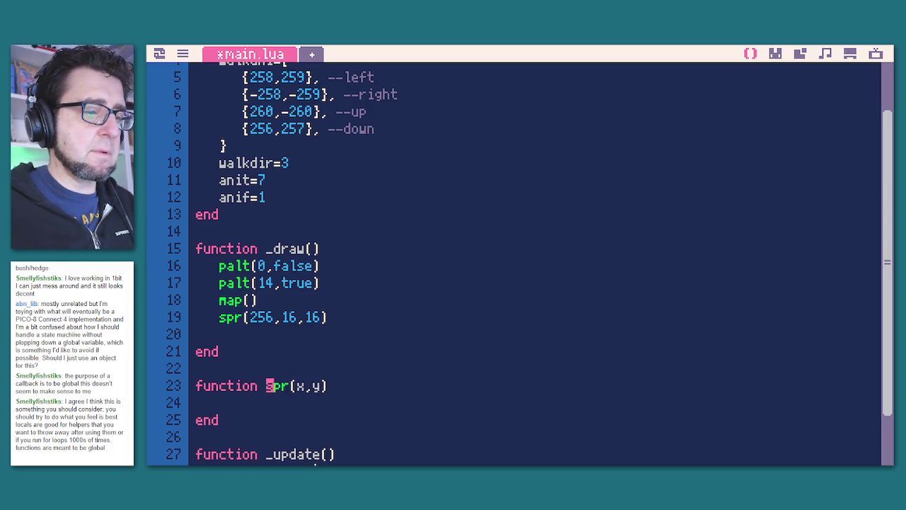
pyautogui.write('pl')
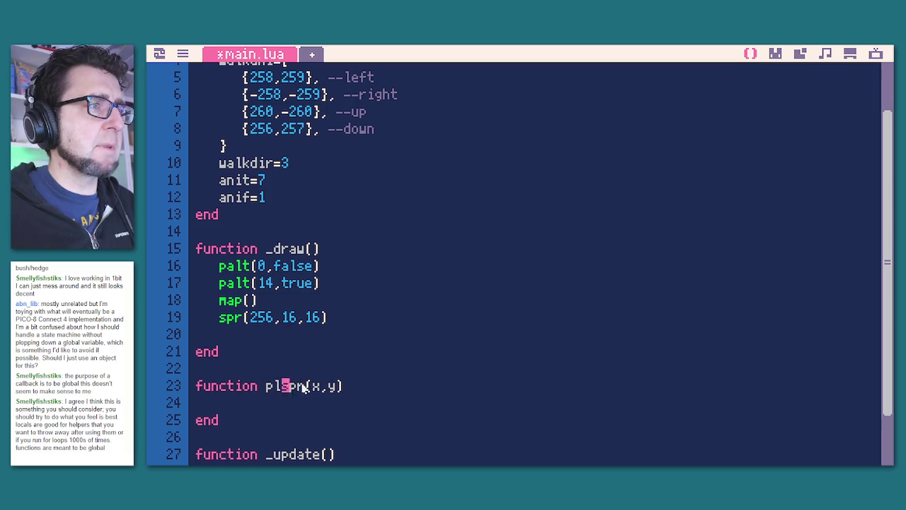
# Replace the spr call in _draw with plspr(16,16), dropping the 256 argument.
pyautogui.doubleClick(283, 386)
pyautogui.hotkey('ctrl', 'c')
pyautogui.doubleClick(238, 317)
pyautogui.hotkey('ctrl', 'v')
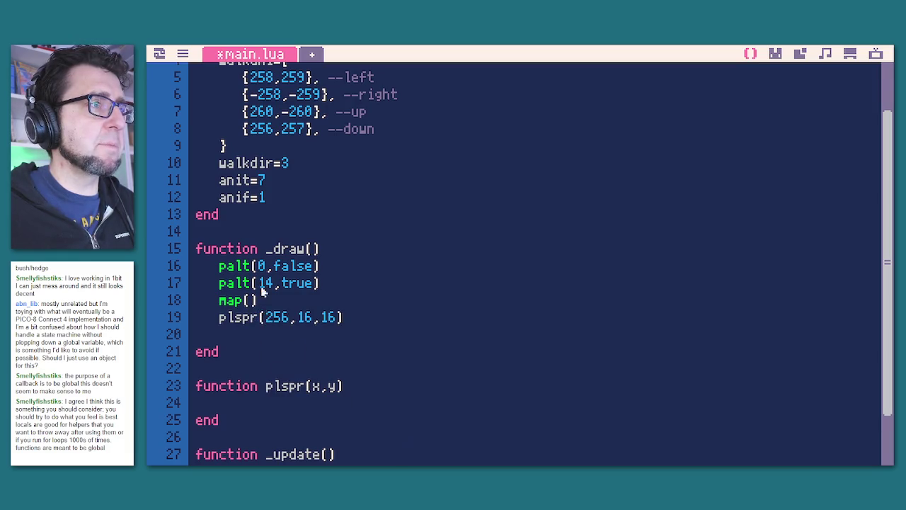
pyautogui.moveTo(298, 318); pyautogui.dragTo(275, 320)
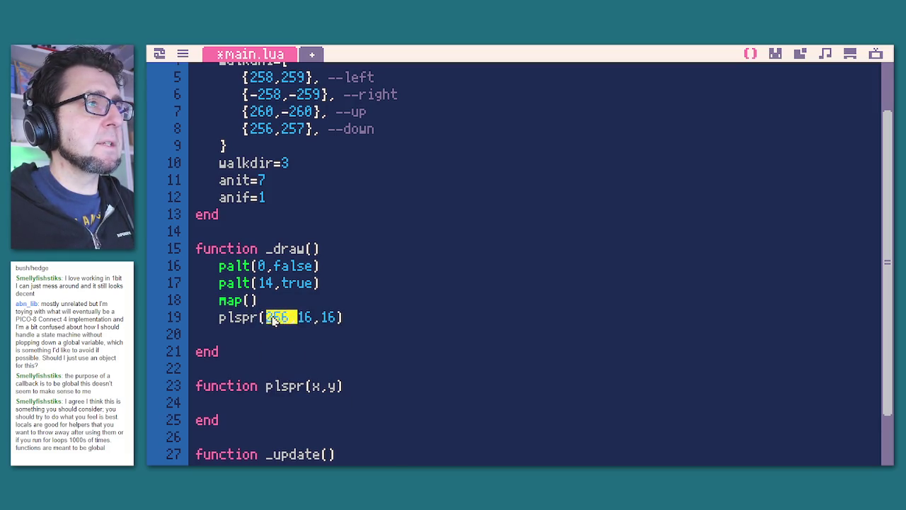
pyautogui.press('BackSpace')
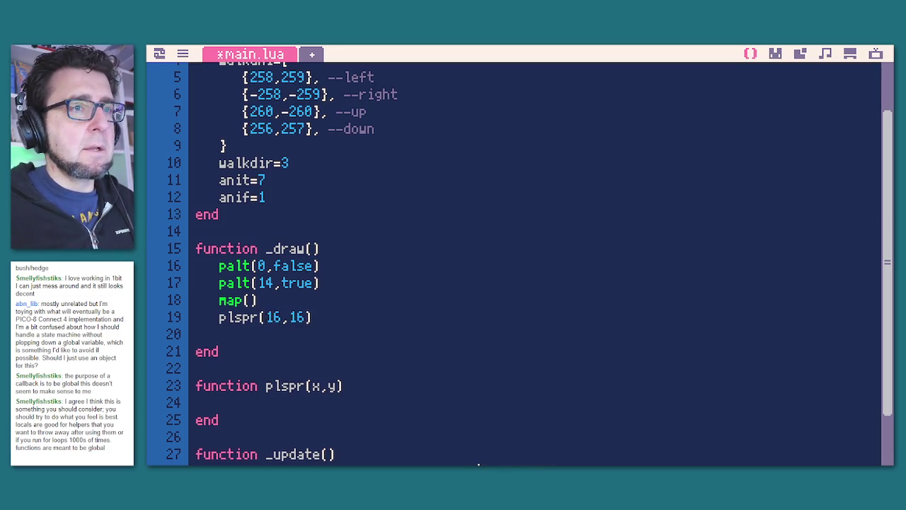
# Add local flp=false as plspr's first line.
pyautogui.click(250, 403)
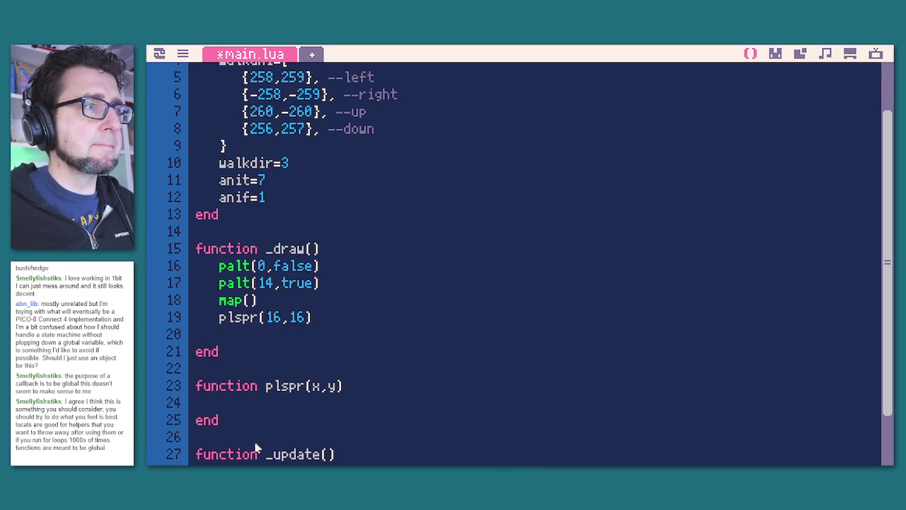
pyautogui.write('local flp-')
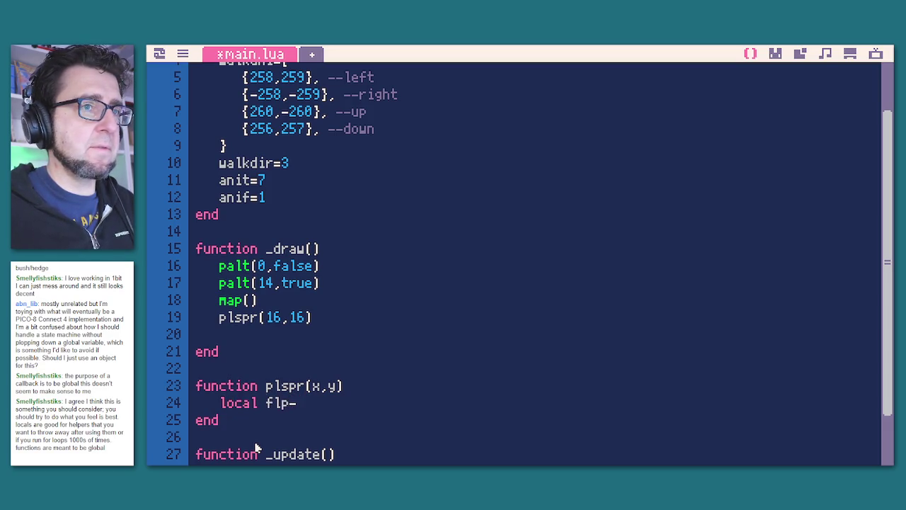
pyautogui.press('BackSpace')
pyautogui.write('false')
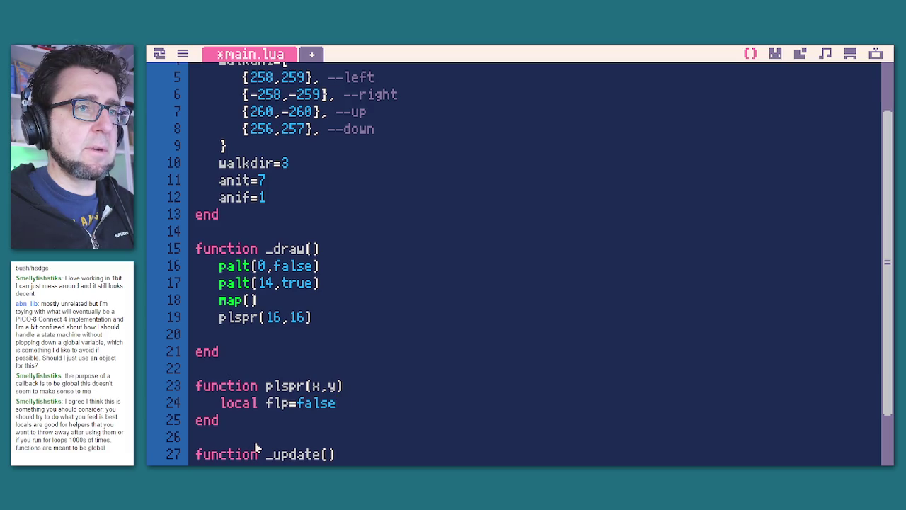
# Add local ani=walkanis[walkdir+1] to plspr.
pyautogui.press('Return')
pyautogui.write('local can')
pyautogui.press('BackSpace')
pyautogui.press('BackSpace')
pyautogui.press('BackSpace')
pyautogui.write('anio')
pyautogui.press('BackSpace')
pyautogui.write('io=walka')
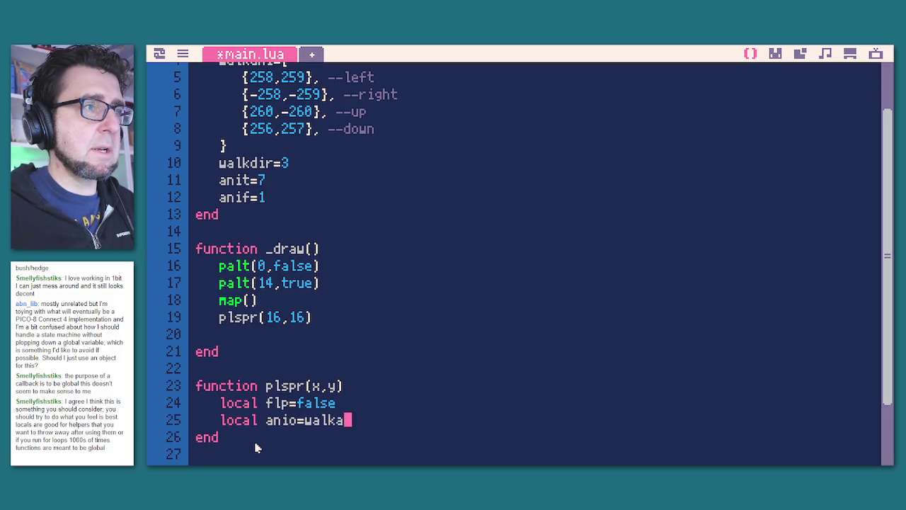
pyautogui.write('nis[]')
pyautogui.press('Left')
pyautogui.write('walkdir')
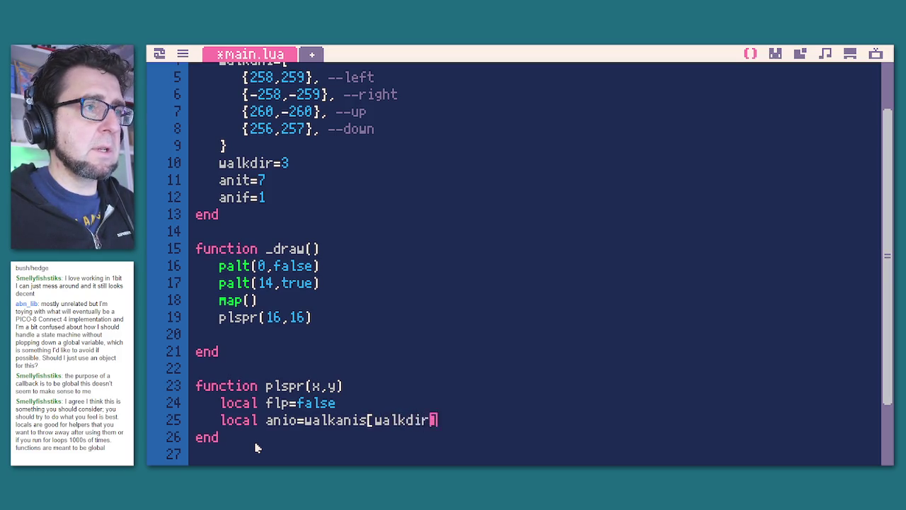
pyautogui.write('+1')
pyautogui.press('End')
pyautogui.press('Return')
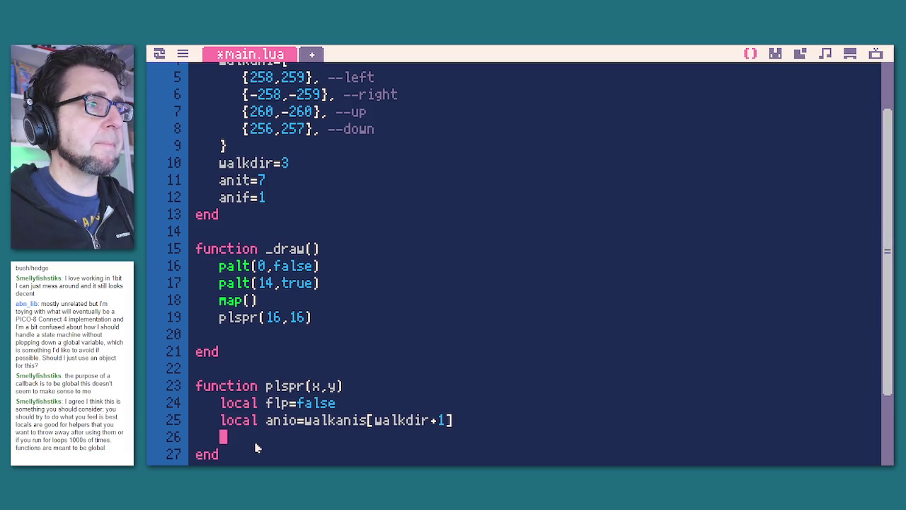
pyautogui.press('Up')
pyautogui.press('Right')
pyautogui.press('Right')
pyautogui.press('Right')
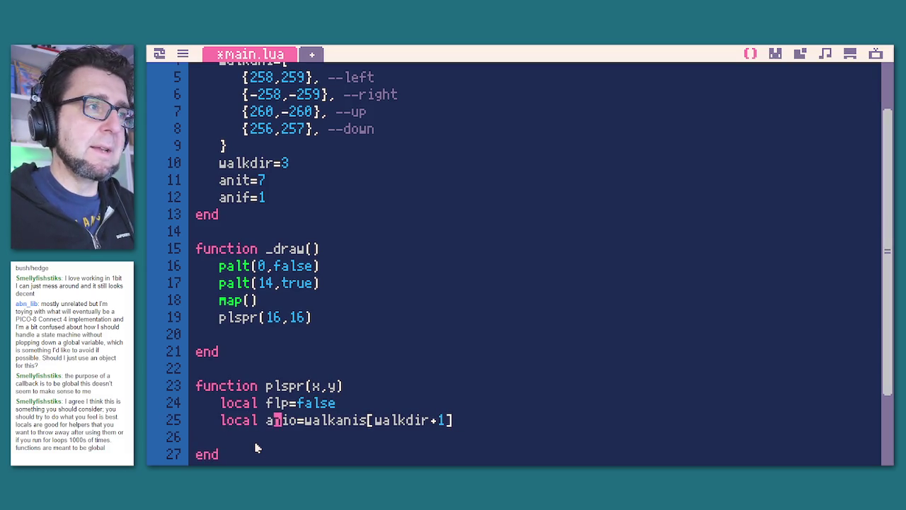
pyautogui.press('BackSpace')
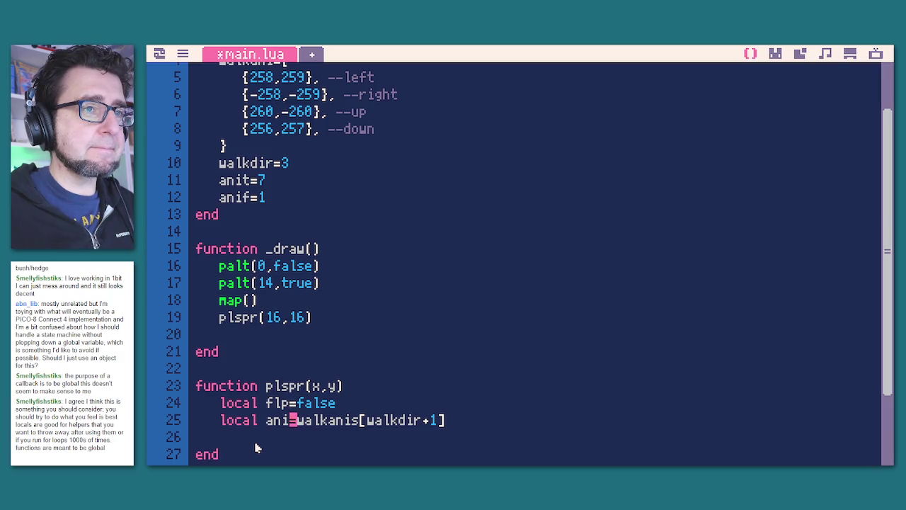
pyautogui.press('Down')
# Add local frm=ani[anif] to plspr.
pyautogui.write('local frm=anoi')
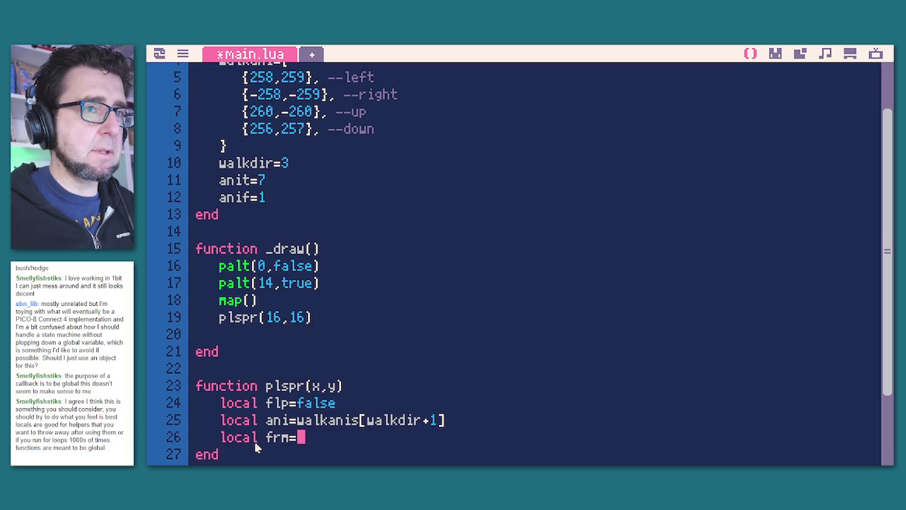
pyautogui.press('BackSpace')
pyautogui.press('BackSpace')
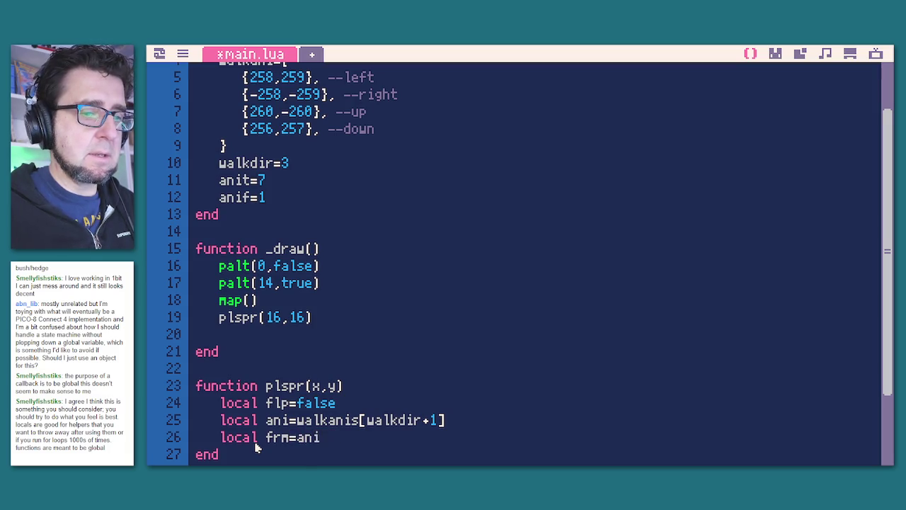
pyautogui.write(']')
pyautogui.press('Left')
pyautogui.write('a')
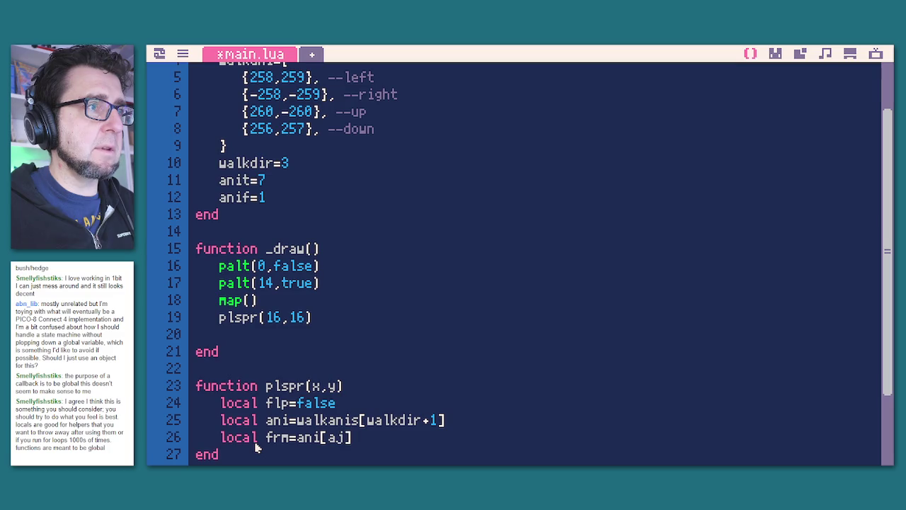
pyautogui.write('nif')
pyautogui.press('End')
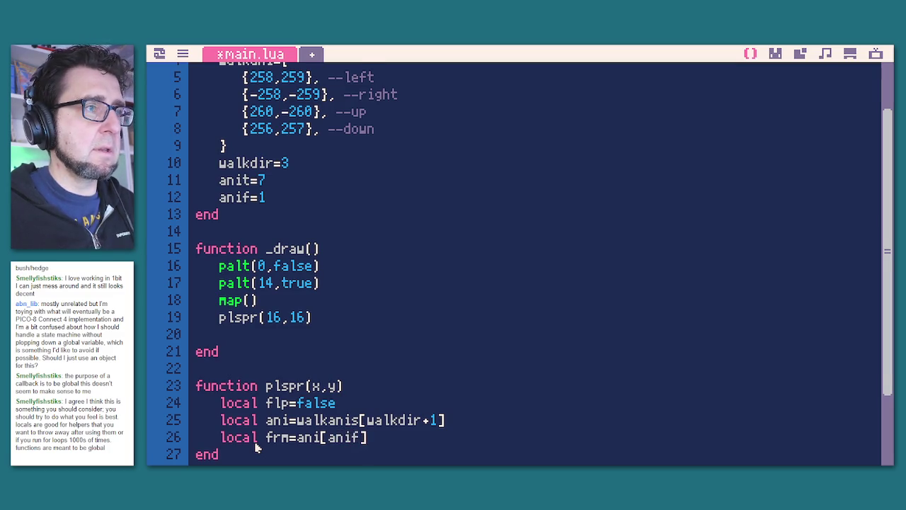
pyautogui.press('Return')
pyautogui.scroll(-1, 257, 448)
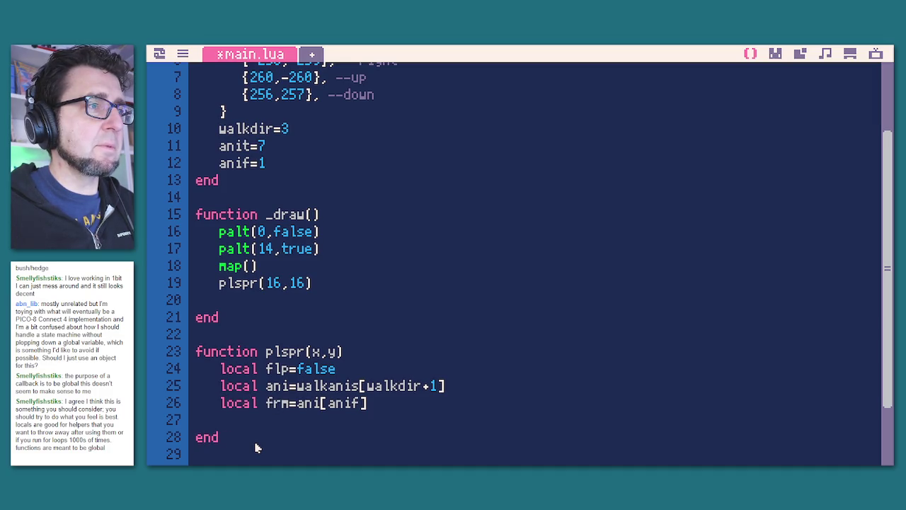
# Start a negative-frame check 'if frame<0 then' on a new line in plspr.
pyautogui.write('ame')
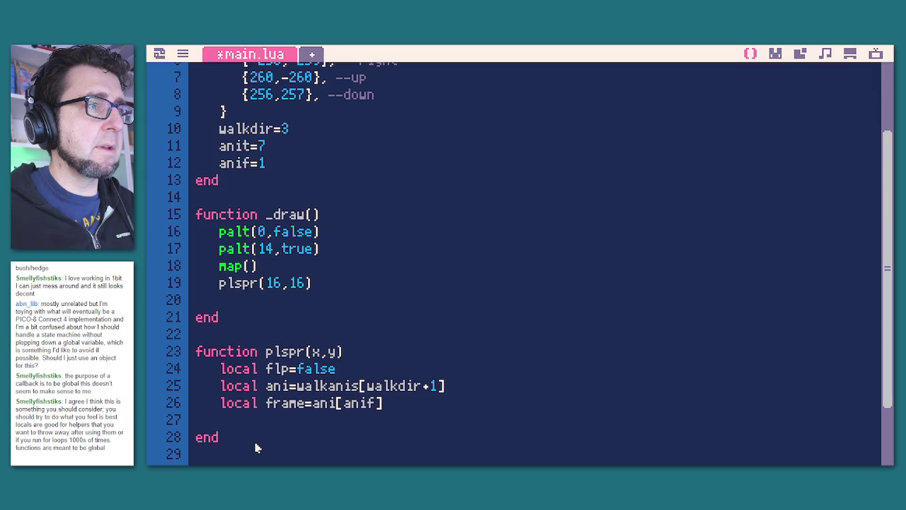
pyautogui.press('BackSpace')
pyautogui.press('Return')
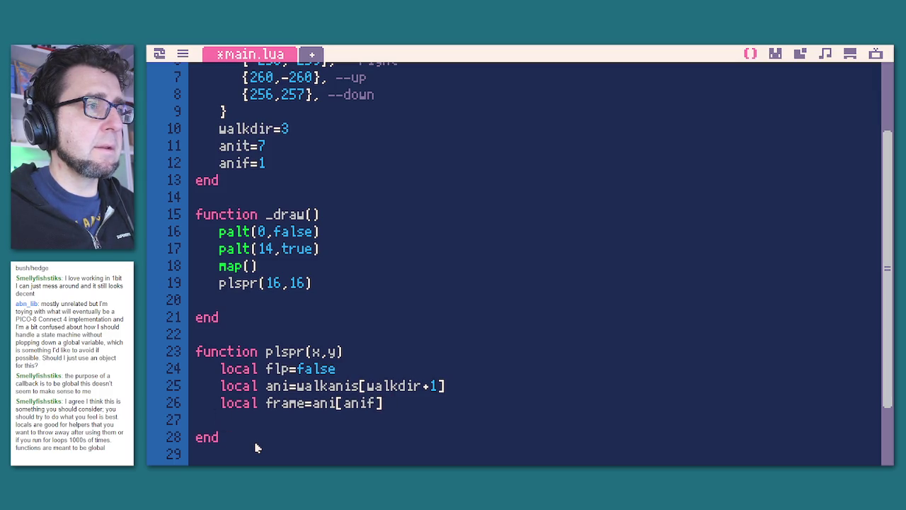
pyautogui.write('if ')
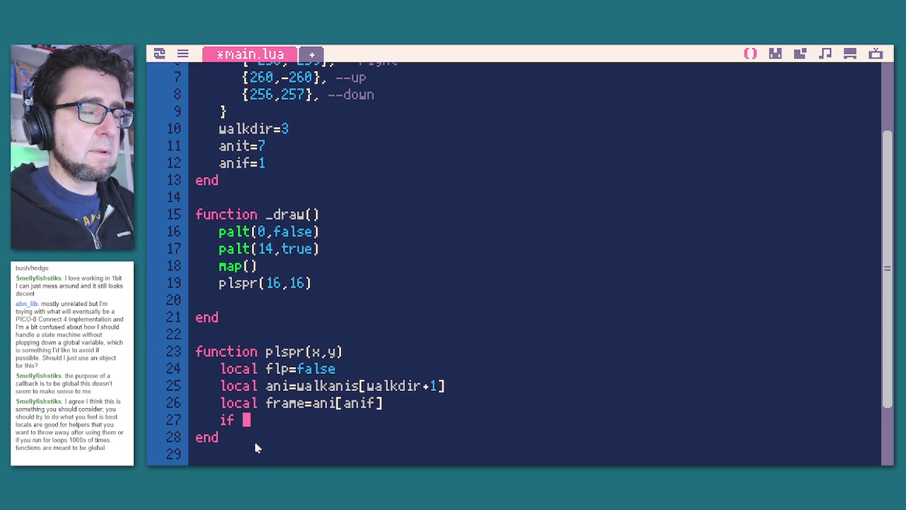
pyautogui.write('frm')
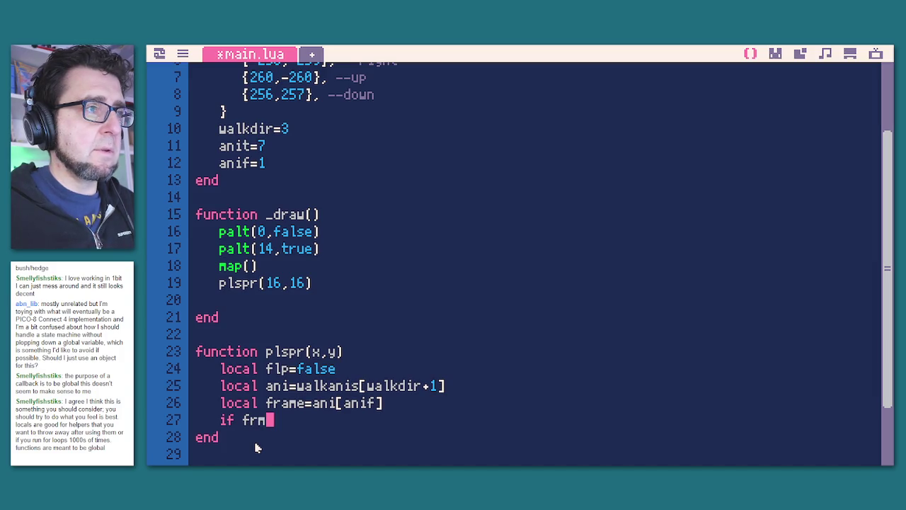
pyautogui.press('BackSpace')
pyautogui.write('a')
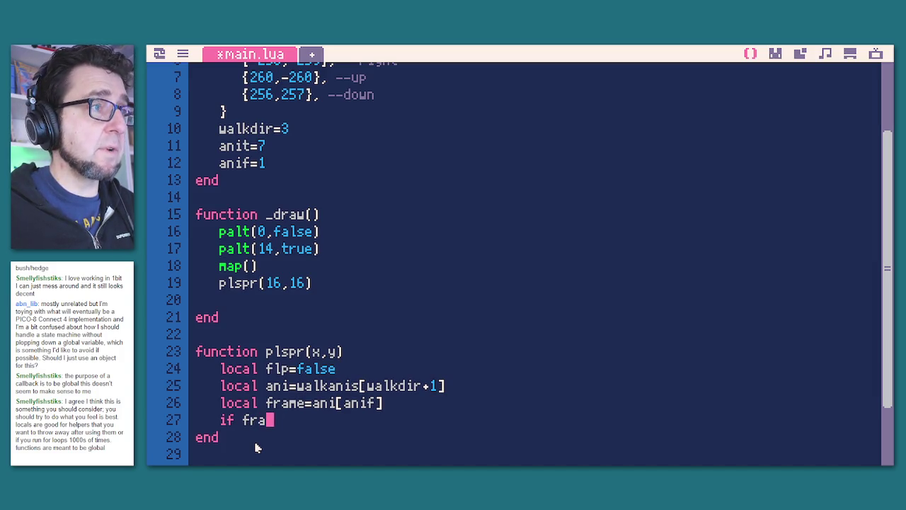
pyautogui.write('me<8')
pyautogui.press('BackSpace')
pyautogui.press('BackSpace')
pyautogui.write('<0 then')
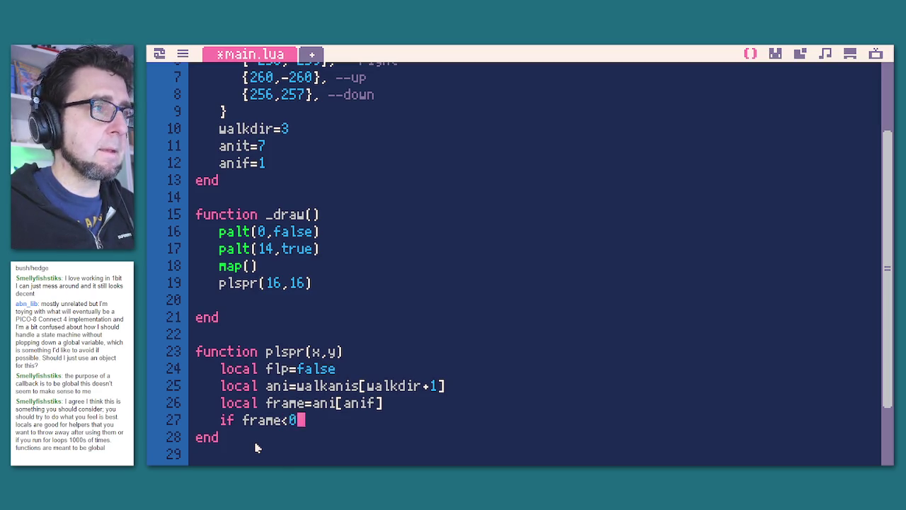
pyautogui.press('Return')
pyautogui.press('Tab')
# Inside the check set frame=-frame and flp=true, close it with end, and begin spr(.
pyautogui.write('fram')
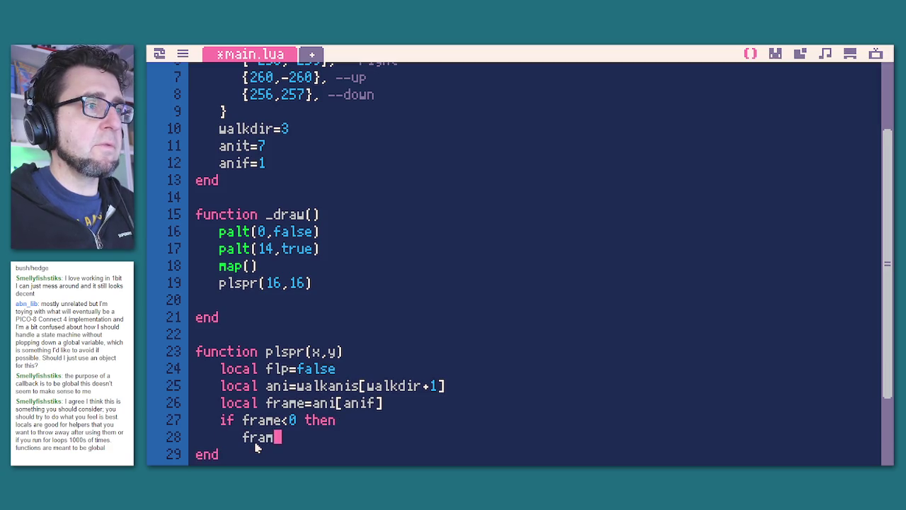
pyautogui.write('e=')
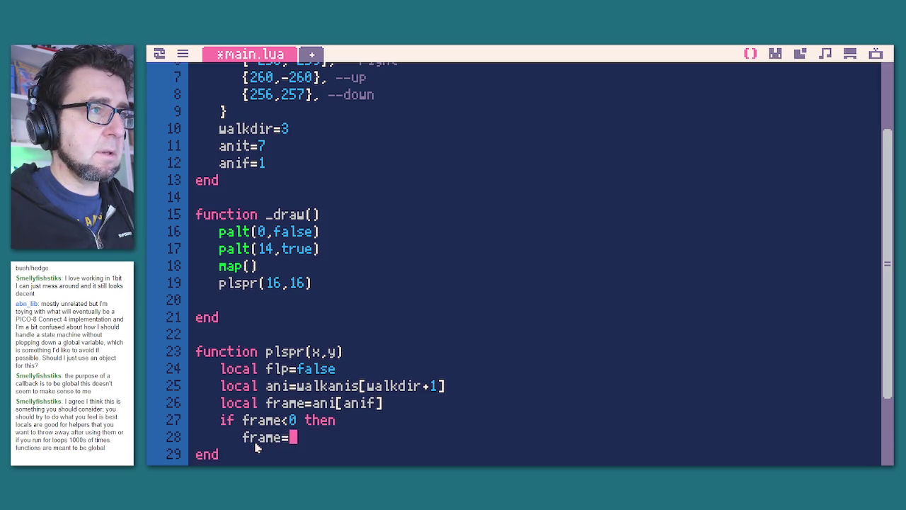
pyautogui.write('-frame')
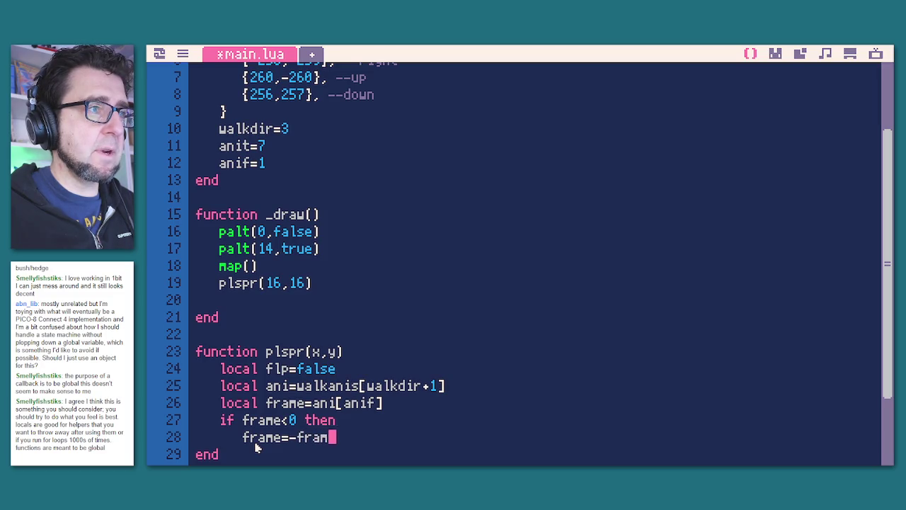
pyautogui.press('Return')
pyautogui.write('fl')
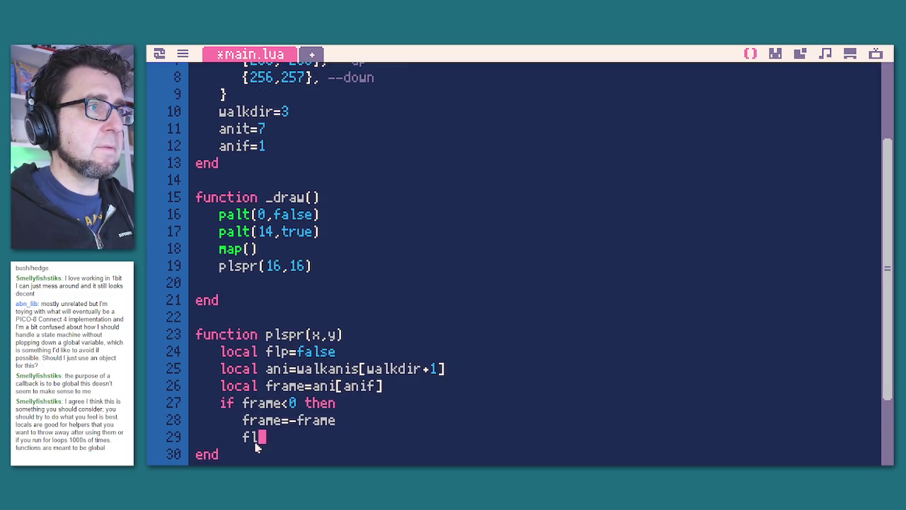
pyautogui.write('p=')
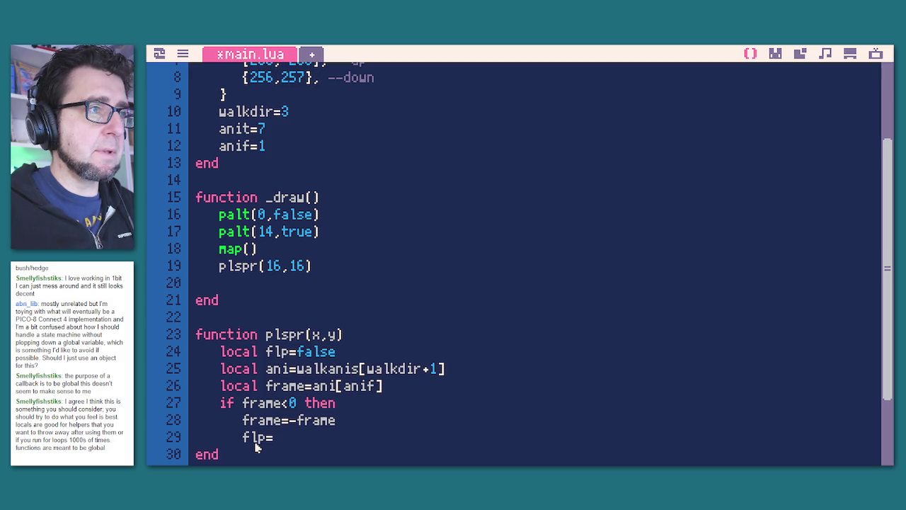
pyautogui.write('true')
pyautogui.press('Return')
pyautogui.press('BackSpace')
pyautogui.write('end')
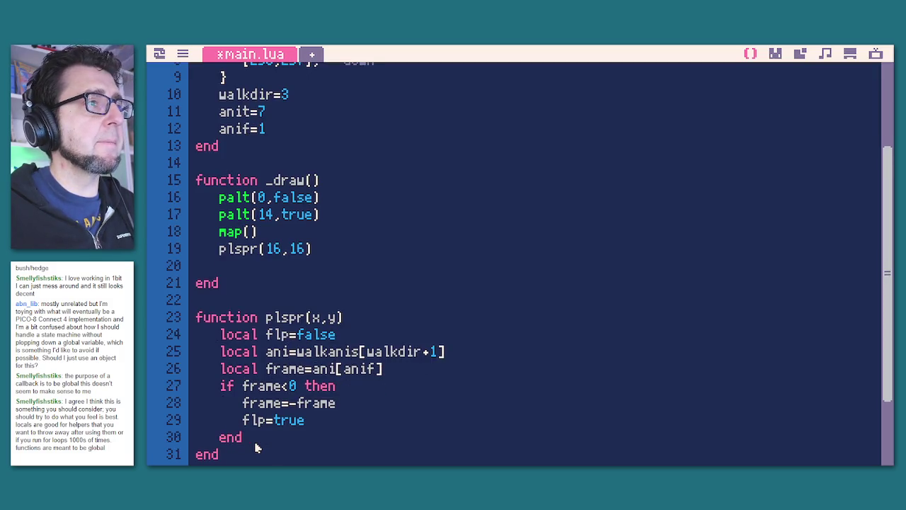
pyautogui.press('Return')
pyautogui.scroll(-1, 303, 320)
pyautogui.write('spr(f')
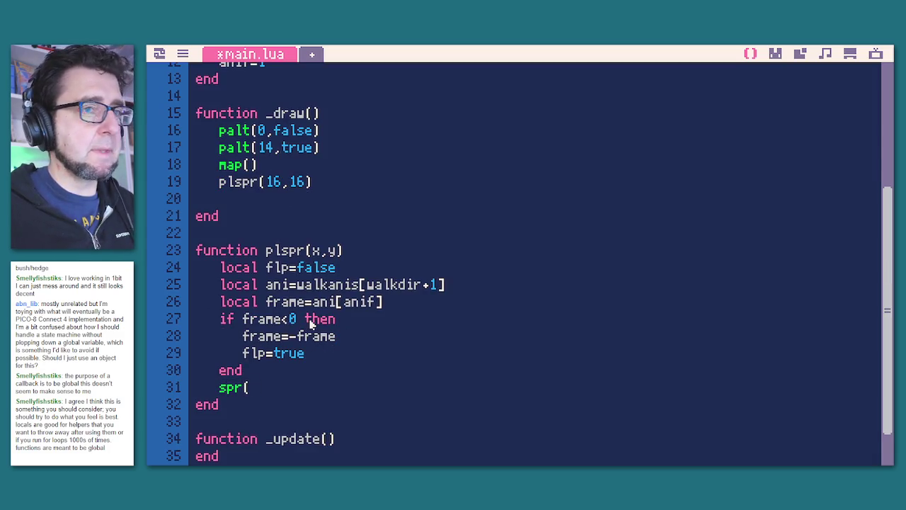
pyautogui.write('rm')
# Complete the draw call as spr(frame,x,y,flp), then save and run the cart.
pyautogui.press('BackSpace')
pyautogui.write('ame,')
pyautogui.write('xm')
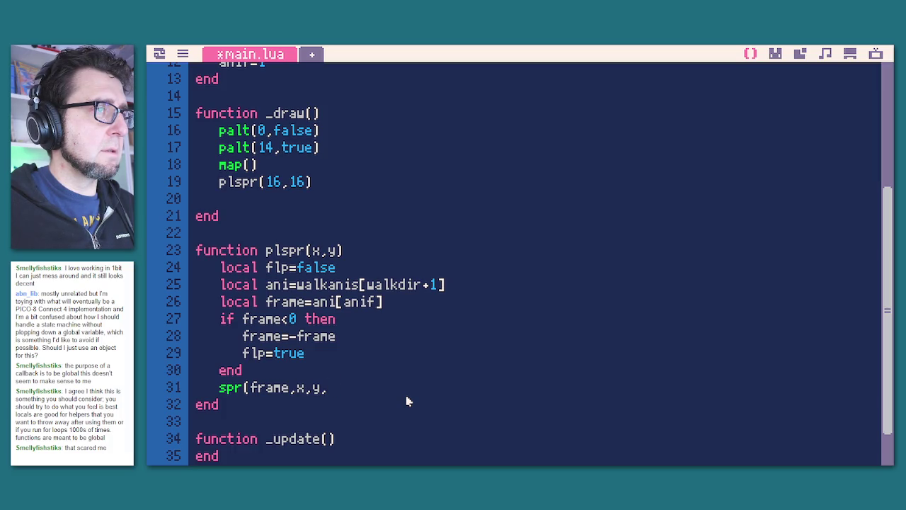
pyautogui.write('p')
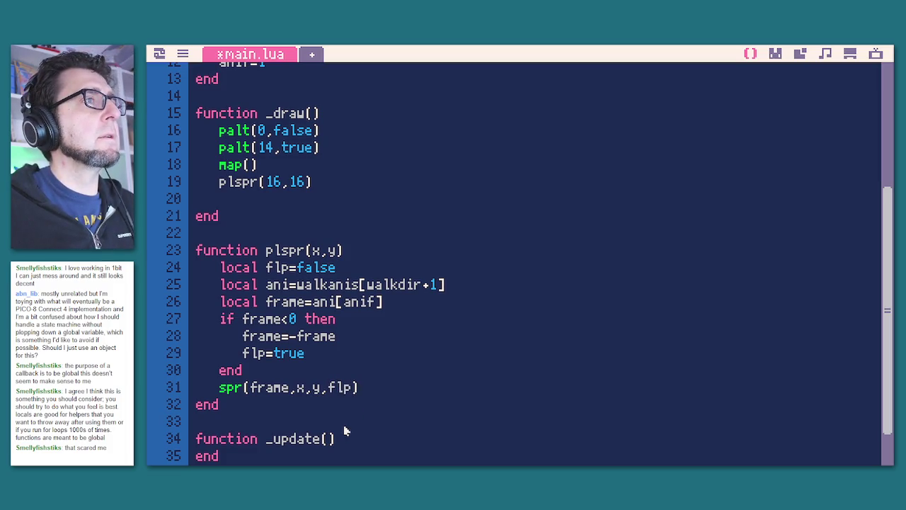
pyautogui.hotkey('ctrl', 's')
pyautogui.hotkey('ctrl', 'r')
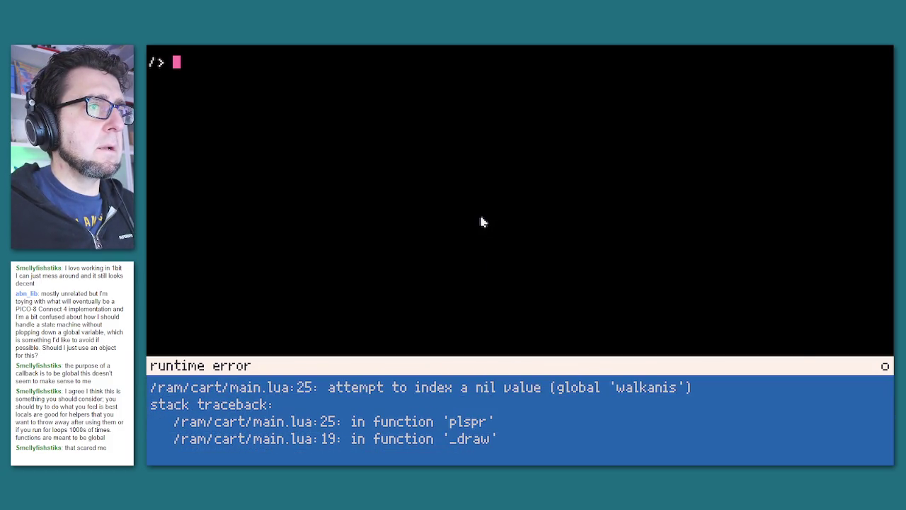
# Correct walkanis to walkani, save and run to see the town map, then exit to code.
pyautogui.press('Escape')
pyautogui.hotkey('ctrl', 's')
pyautogui.hotkey('ctrl', 'r')
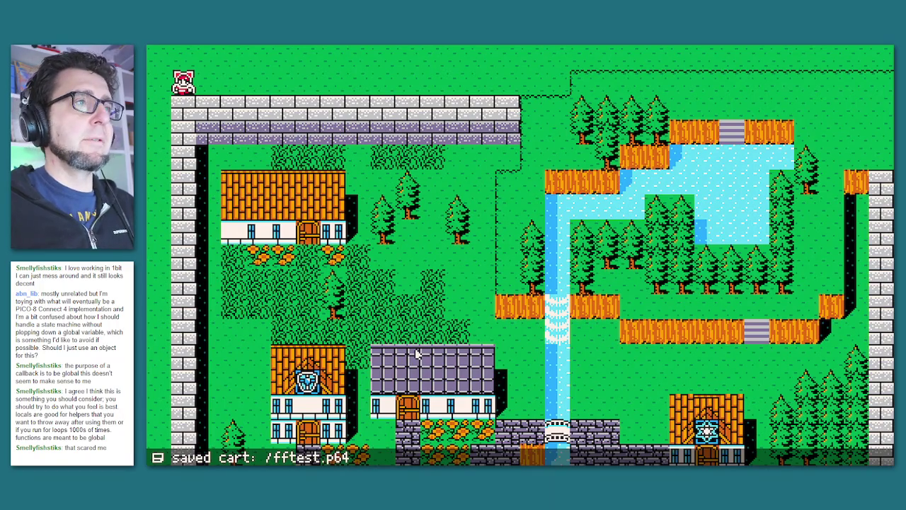
pyautogui.press('Escape')
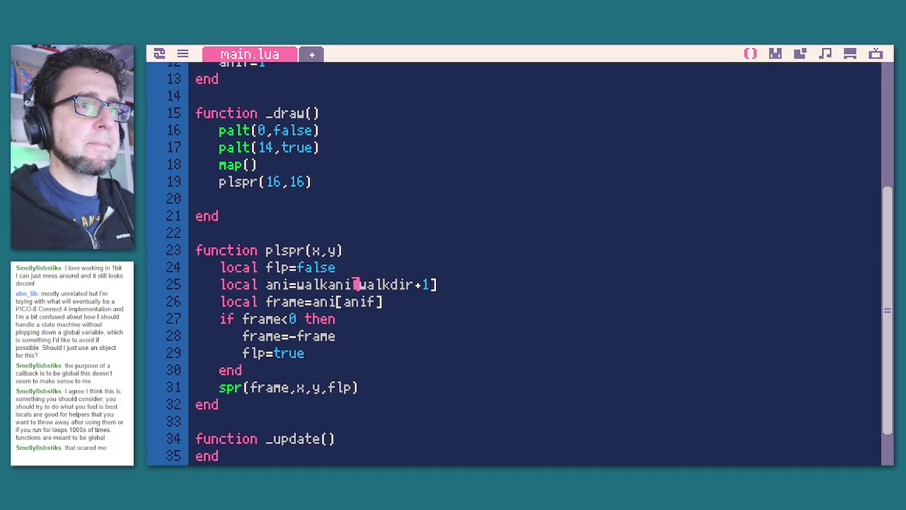
# Insert a pasted moveplayer() function with its end between plspr and _update.
pyautogui.scroll(4, 439, 352)
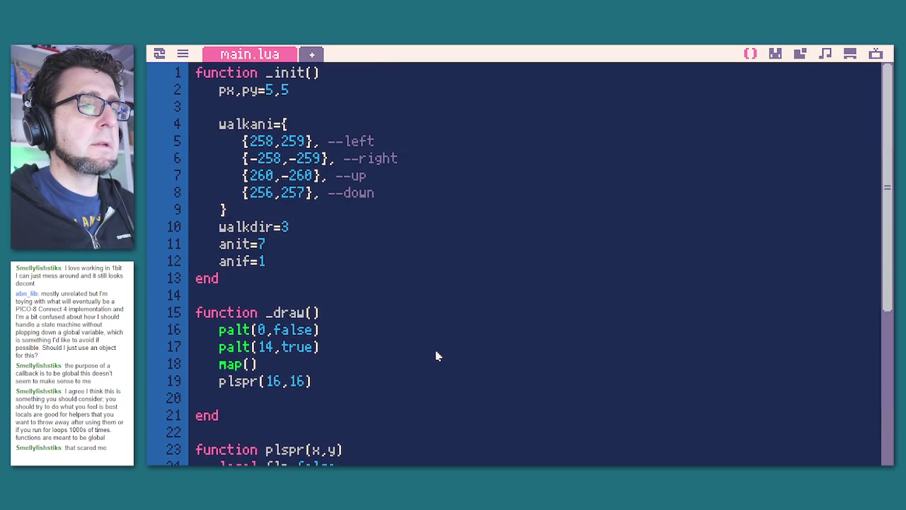
pyautogui.scroll(-2, 436, 356)
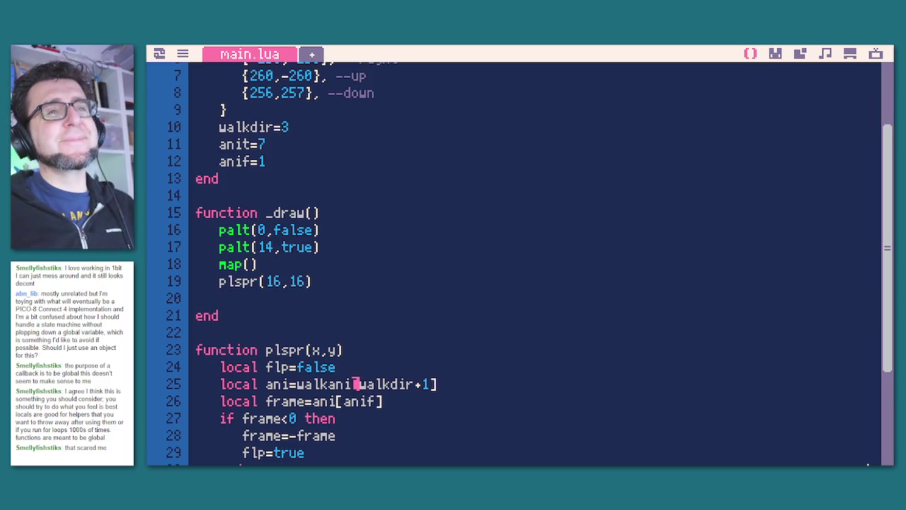
pyautogui.click(257, 282)
pyautogui.scroll(-3, 366, 299)
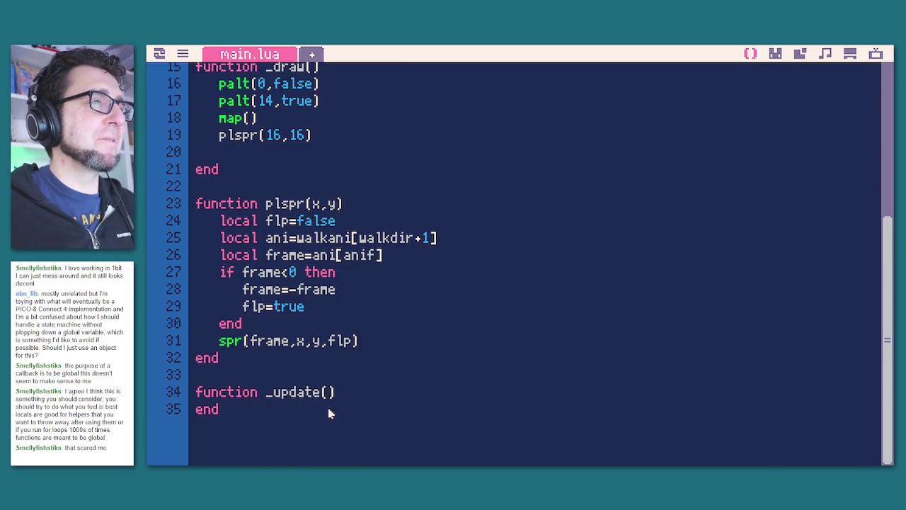
pyautogui.click(316, 431)
pyautogui.press('Up')
pyautogui.press('Up')
pyautogui.press('Return')
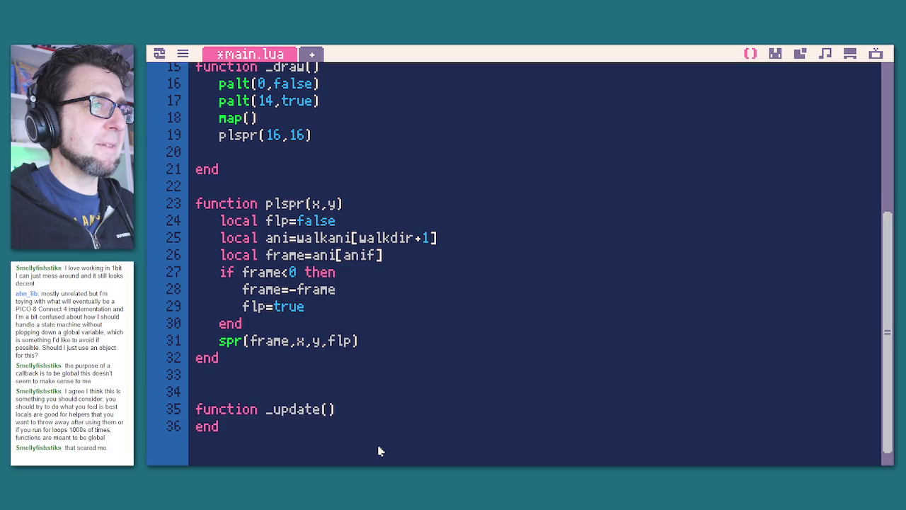
pyautogui.write('function moveplayer()  --scrolling  scrolx+=sdx  scroly+=sdy')
pyautogui.press('Return')
pyautogui.write('e')
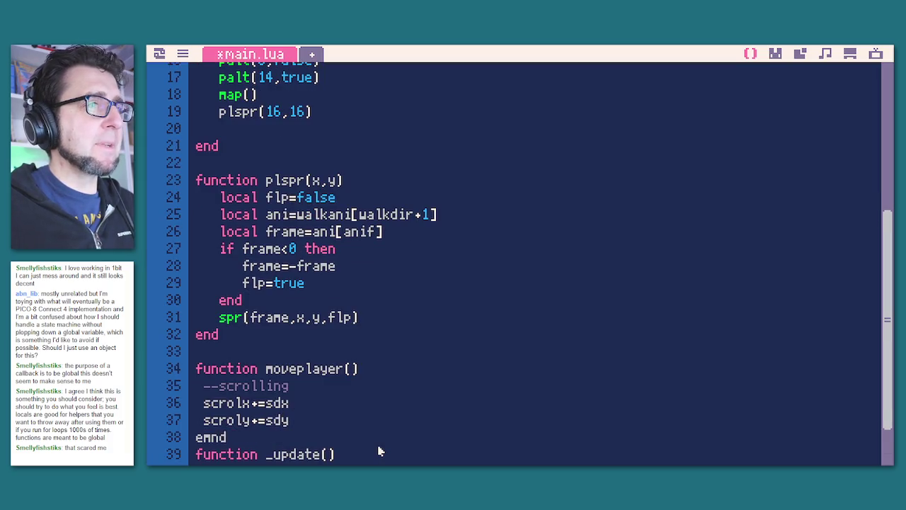
pyautogui.write('nd')
pyautogui.press('Return')
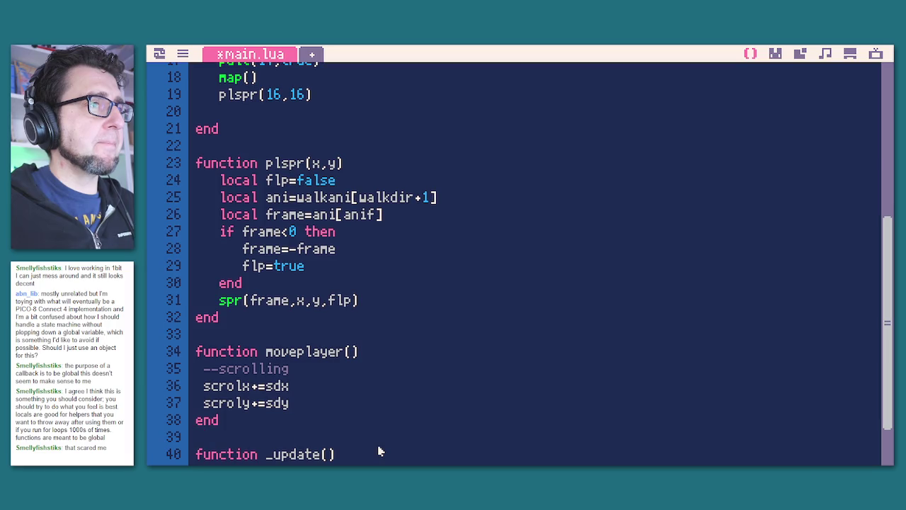
# Delete the three scrolling lines and paste the animation counter code into moveplayer.
pyautogui.hotkey('shift', 'Up')
pyautogui.hotkey('shift', 'Up')
pyautogui.hotkey('shift', 'Up')
pyautogui.press('BackSpace')
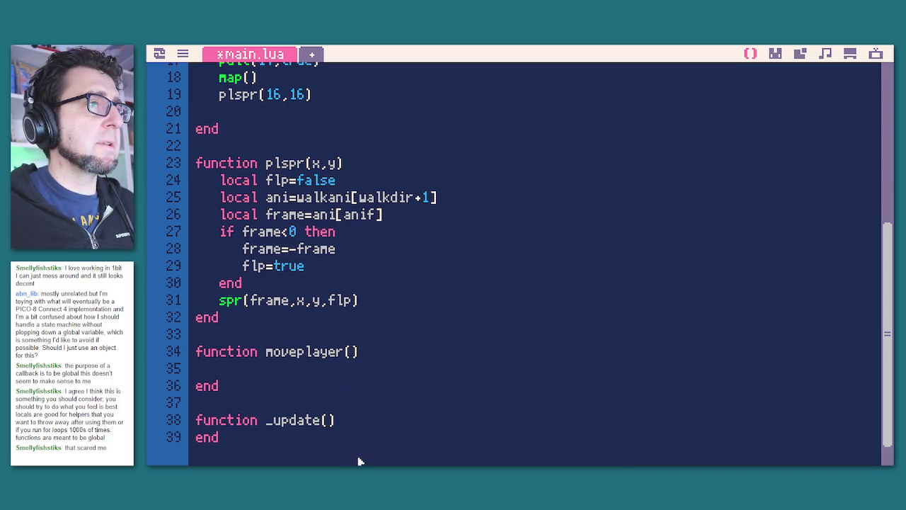
pyautogui.write('--animation  anit+=1  if anit>7 then   anit=0   anif+=1   if anif>4 then    anif=1   end  end')
# Fix the indentation of the inner and outer end lines and anif=1 in moveplayer.
pyautogui.scroll(-1, 395, 352)
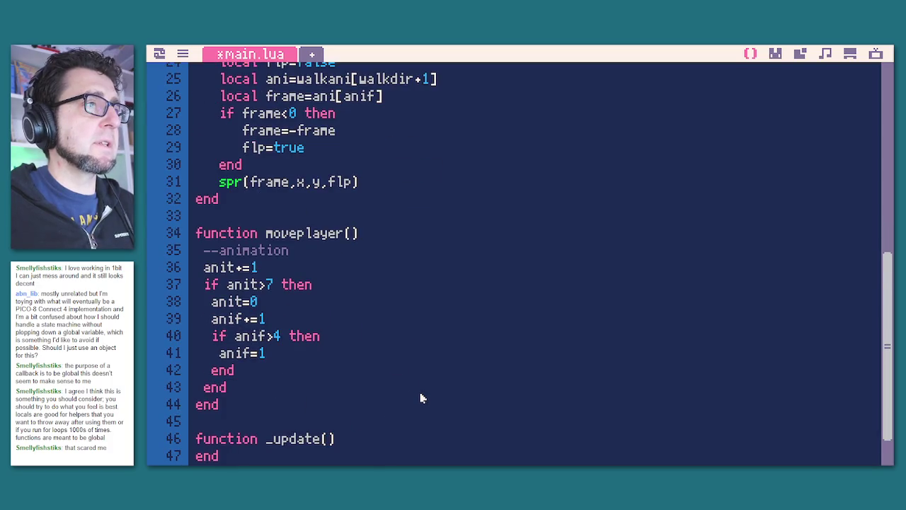
pyautogui.press('Return')
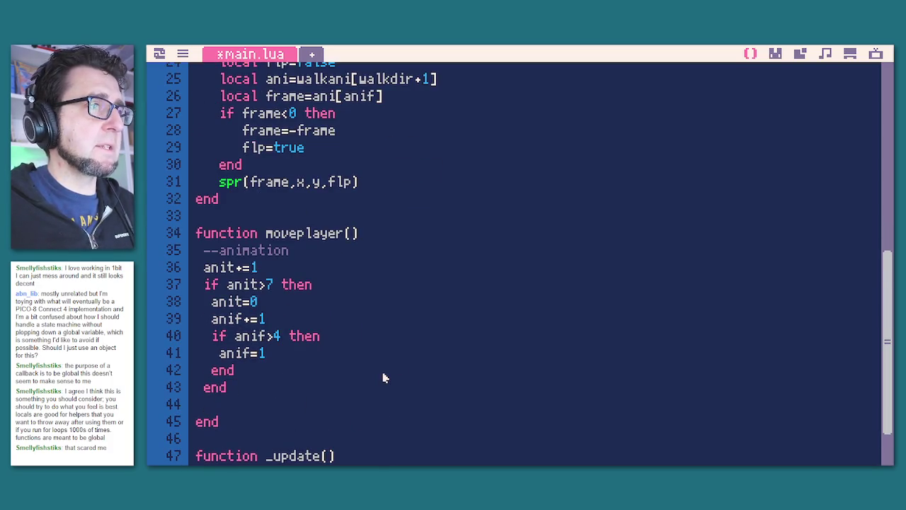
pyautogui.press('BackSpace')
pyautogui.press('BackSpace')
pyautogui.press('Left')
pyautogui.press('BackSpace')
pyautogui.press('Up')
pyautogui.press('Left')
pyautogui.press('BackSpace')
pyautogui.press('BackSpace')
pyautogui.press('Tab')
pyautogui.press('Tab')
pyautogui.press('Up')
pyautogui.press('Left')
pyautogui.press('BackSpace')
pyautogui.press('BackSpace')
pyautogui.press('BackSpace')
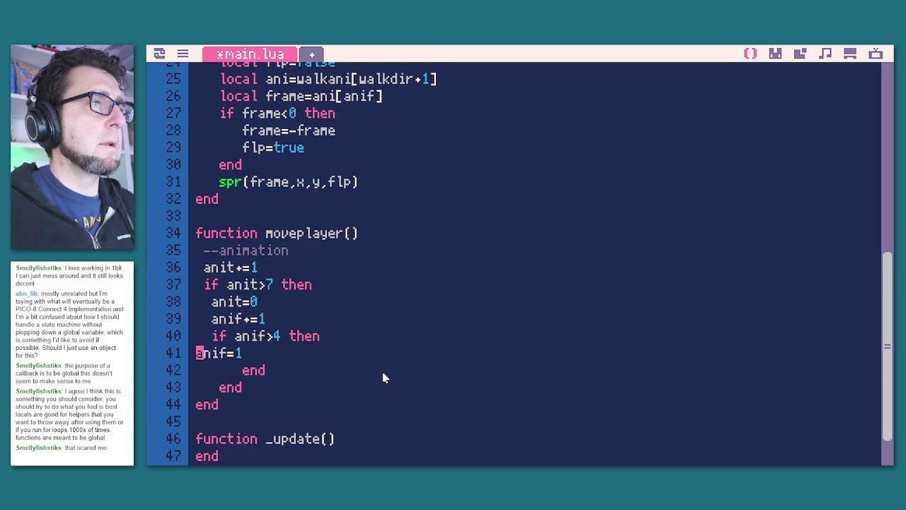
pyautogui.press('Tab')
pyautogui.press('Tab')
pyautogui.press('Tab')
# Reindent the if anif>4, anif+=1 and anit=0 lines inside the outer if.
pyautogui.press('Up')
pyautogui.press('Left')
pyautogui.press('Left')
pyautogui.press('Left')
pyautogui.press('Tab')
pyautogui.press('Tab')
pyautogui.press('Up')
pyautogui.press('Left')
pyautogui.press('Left')
pyautogui.press('Left')
pyautogui.press('BackSpace')
pyautogui.press('BackSpace')
pyautogui.press('Tab')
pyautogui.press('Tab')
pyautogui.press('Up')
pyautogui.press('Left')
pyautogui.press('Left')
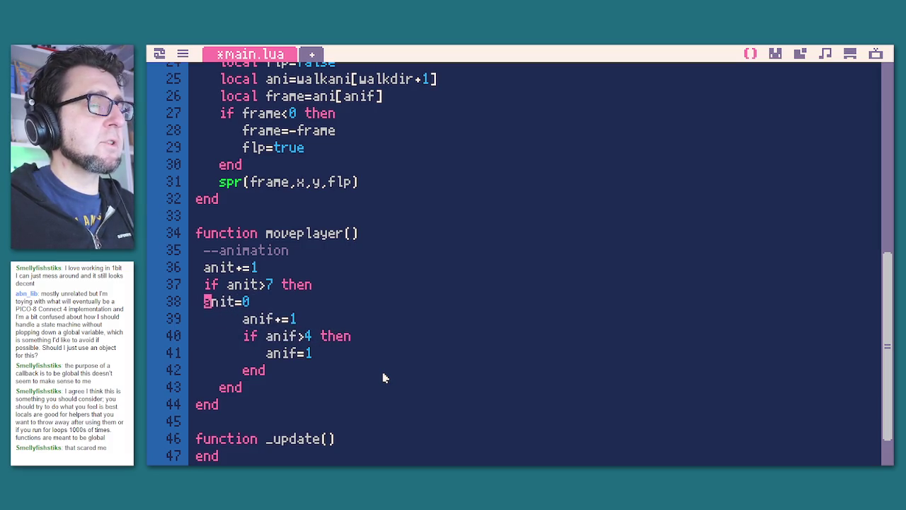
pyautogui.press('BackSpace')
pyautogui.press('Tab')
pyautogui.press('Tab')
# Put if anit>7 on its own line and reindent it, anit+=1 and the animation comment.
pyautogui.press('Up')
pyautogui.press('Left')
pyautogui.press('Left')
pyautogui.press('Left')
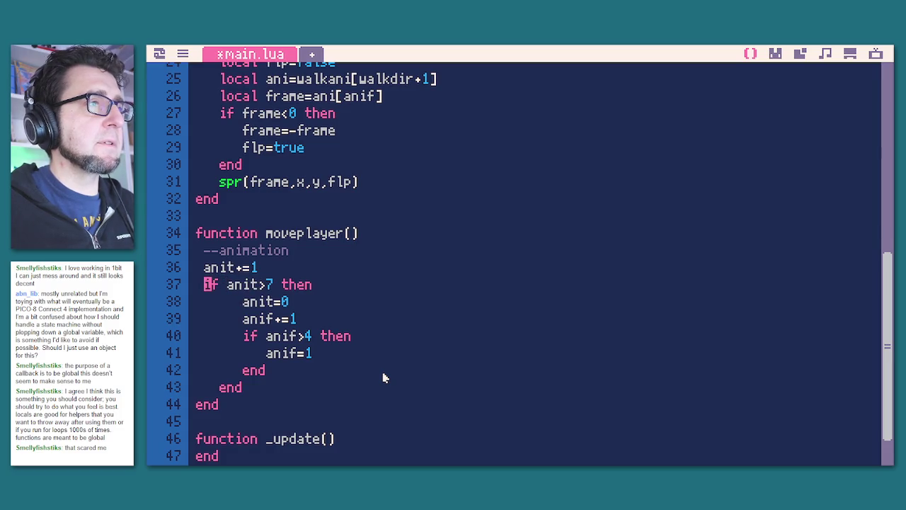
pyautogui.press('BackSpace')
pyautogui.press('Return')
pyautogui.press('Tab')
pyautogui.press('Tab')
pyautogui.press('BackSpace')
pyautogui.press('Up')
pyautogui.press('Left')
pyautogui.press('BackSpace')
pyautogui.press('Tab')
pyautogui.press('Up')
pyautogui.press('BackSpace')
pyautogui.press('Tab')
# Call moveplayer() from _update, then save and run, hitting a nil-versus-number comparison error.
pyautogui.scroll(-3, 392, 292)
pyautogui.doubleClick(315, 186)
pyautogui.click(360, 402)
pyautogui.press('Return')
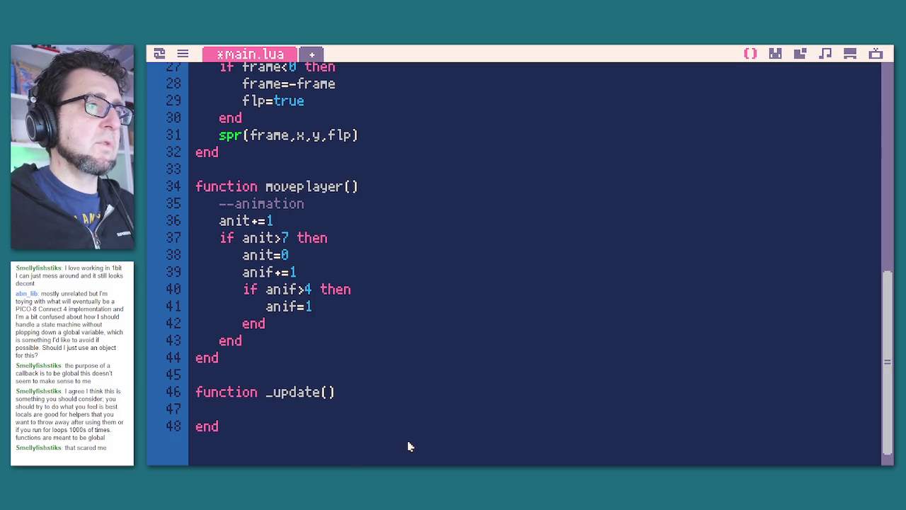
pyautogui.write('moveplayer()')
pyautogui.hotkey('ctrl', 's')
pyautogui.hotkey('ctrl', 'r')
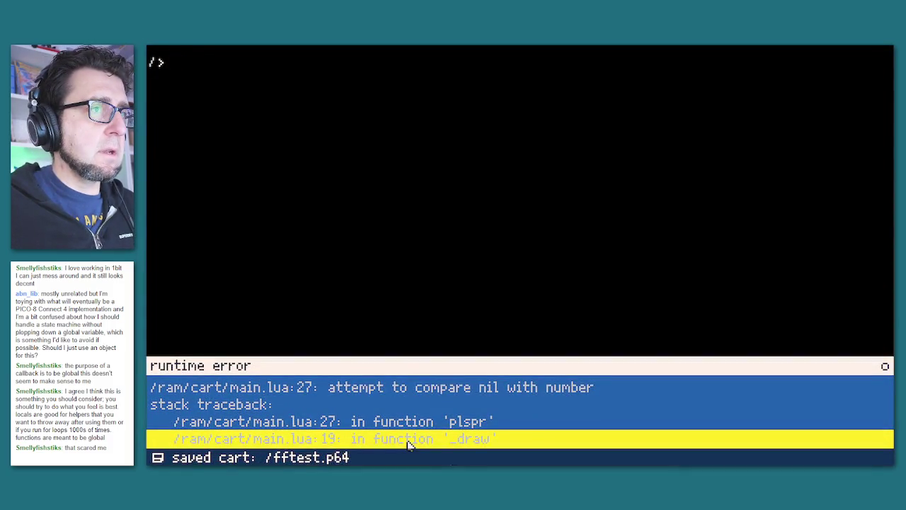
pyautogui.press('Escape')
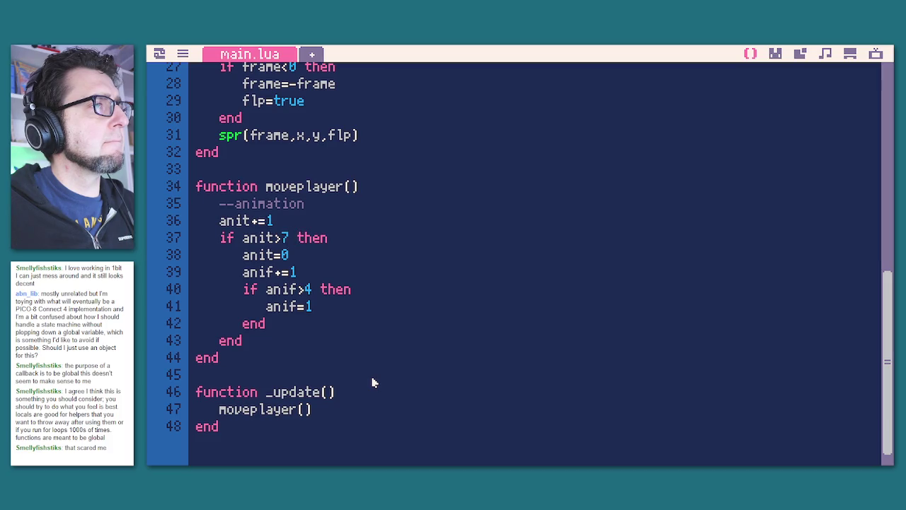
# Change anif>4 to anif>2 on line 40, then save and run the cart.
pyautogui.click(316, 294)
pyautogui.press('BackSpace')
pyautogui.write('2')
pyautogui.hotkey('ctrl', 's')
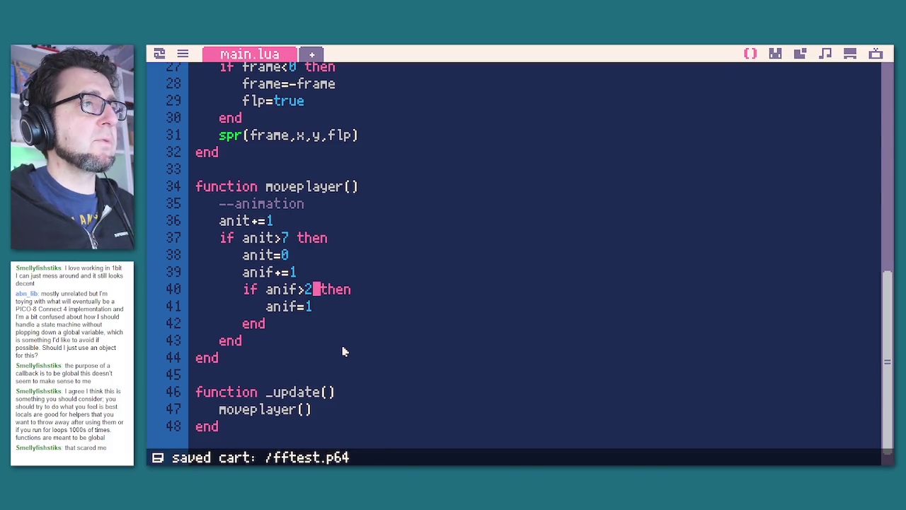
pyautogui.hotkey('ctrl', 'r')
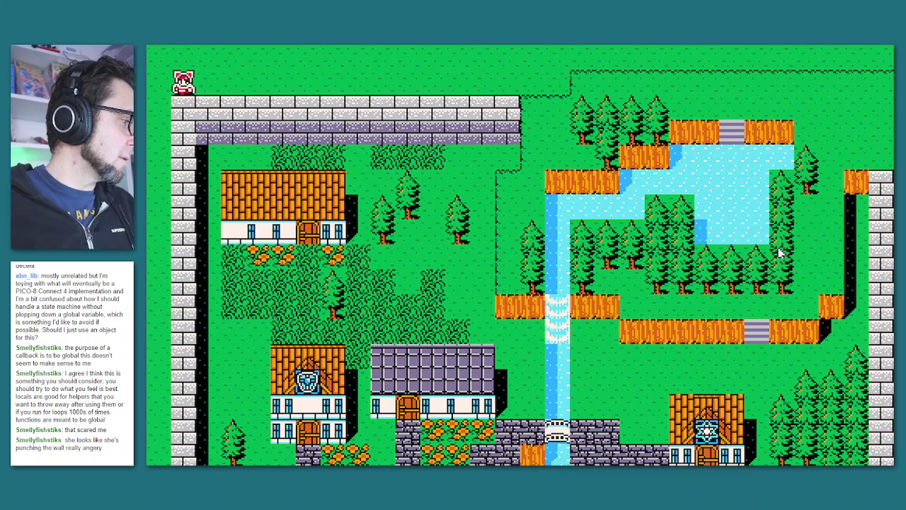
# Leave the running town-map game and return to the main.lua code editor.
pyautogui.press('Escape')
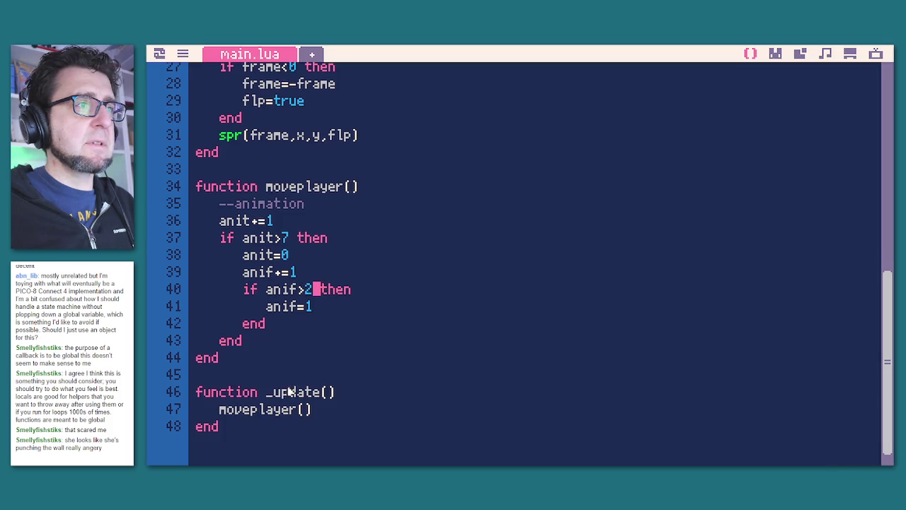
# Below moveplayer() add an if btn() check, three elseif btn(⬆) branches, and a closing end.
pyautogui.click(336, 411)
pyautogui.press('Return')
pyautogui.write('if')
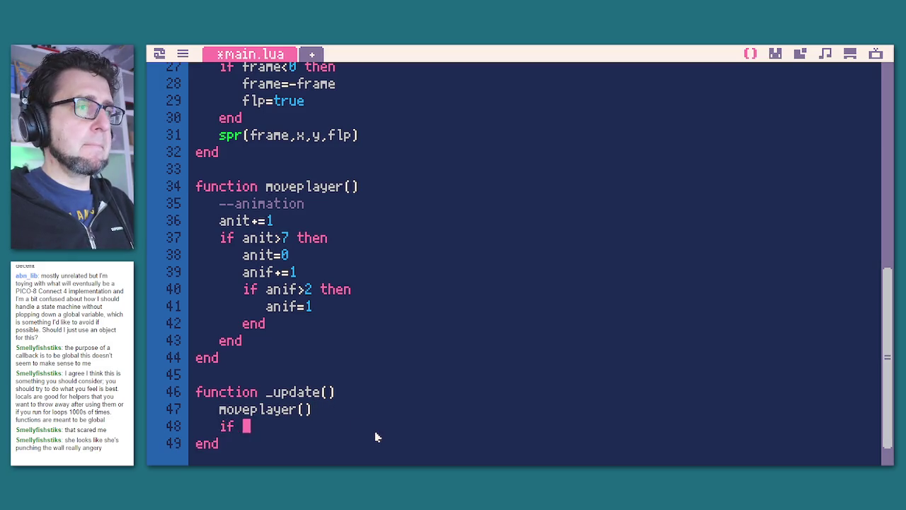
pyautogui.hotkey('ctrl', 'v')
pyautogui.press('Left')
pyautogui.press('Left')
pyautogui.press('Left')
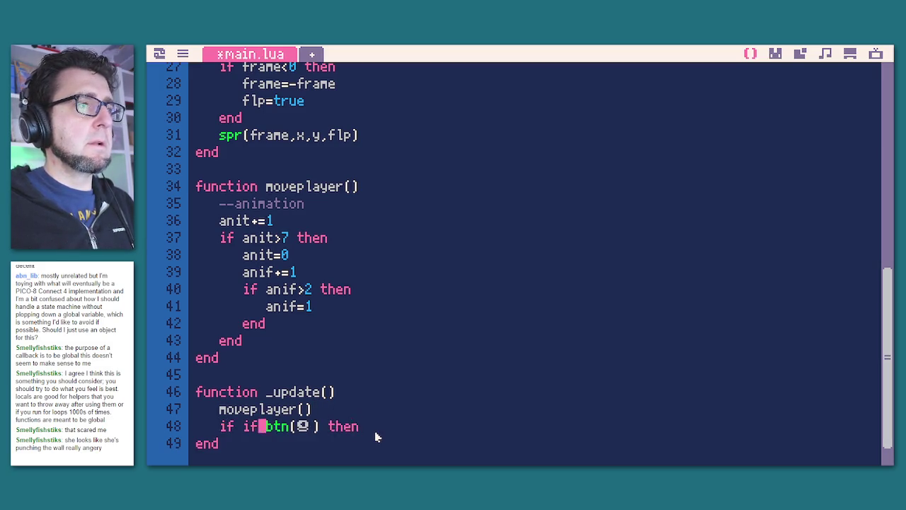
pyautogui.press('BackSpace')
pyautogui.press('BackSpace')
pyautogui.press('BackSpace')
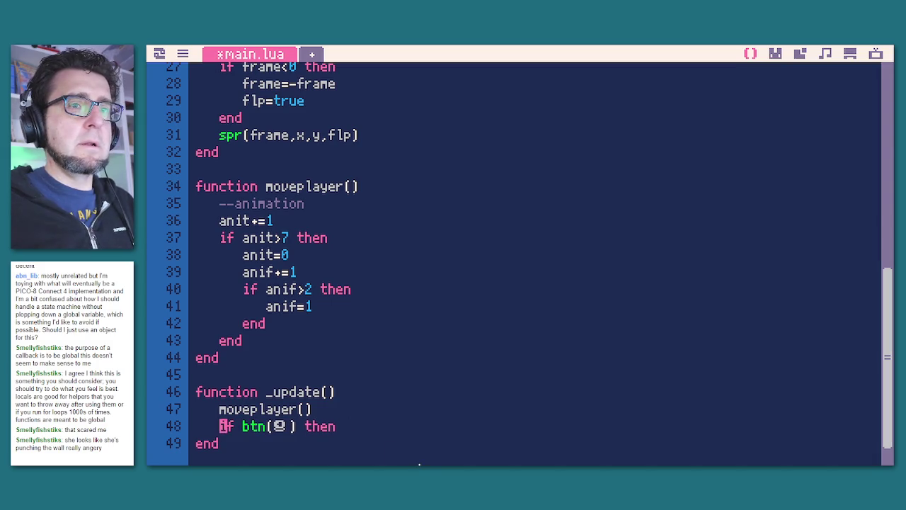
pyautogui.click(350, 427)
pyautogui.press('Return')
pyautogui.write('elseif btn(⬆) then')
pyautogui.press('Return')
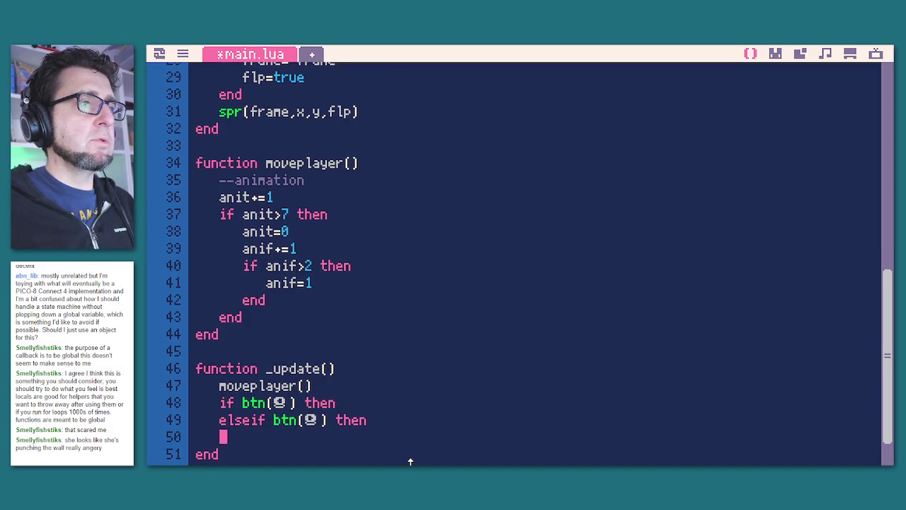
pyautogui.write('elseif btn(⬇️) then')
pyautogui.press('Return')
pyautogui.hotkey('ctrl', 'v')
pyautogui.press('Return')
pyautogui.write('end')
# Replace the button glyph on line 50 with a different direction glyph.
pyautogui.press('Up')
pyautogui.press('Up')
pyautogui.press('Down')
pyautogui.press('Right')
pyautogui.press('Right')
pyautogui.press('Right')
pyautogui.hotkey('shift', 'Right')
pyautogui.press('BackSpace')
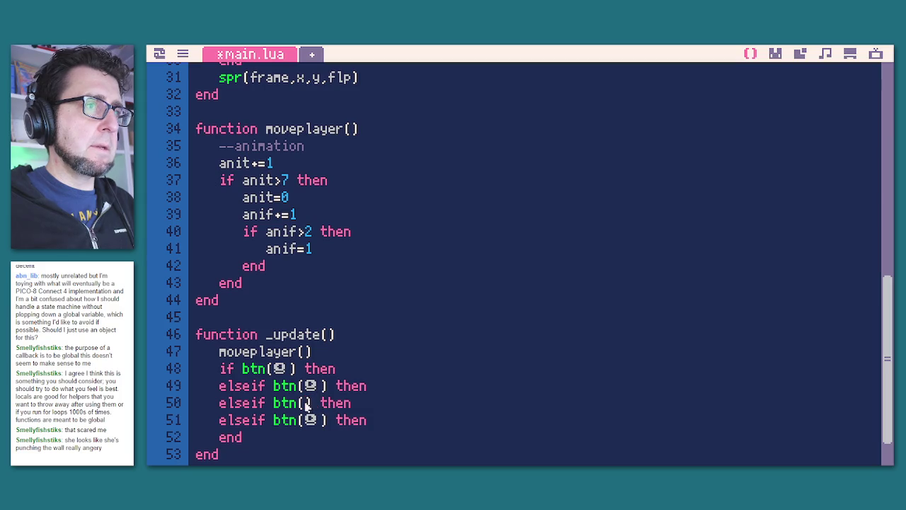
pyautogui.hotkey('shift', 'u')
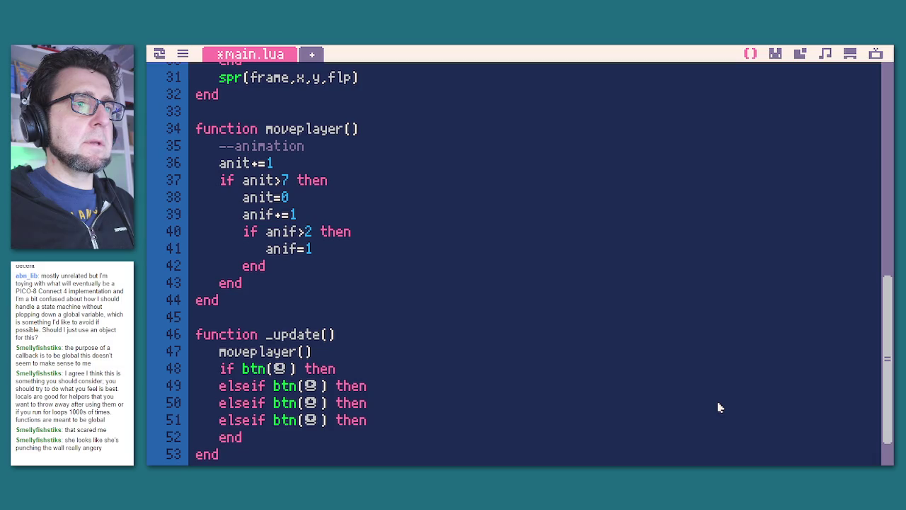
# Add 'local press=false' as the first line of _update.
pyautogui.press('Up')
pyautogui.press('Up')
pyautogui.press('End')
pyautogui.press('Return')
pyautogui.press('Tab')
pyautogui.write('local press=false')
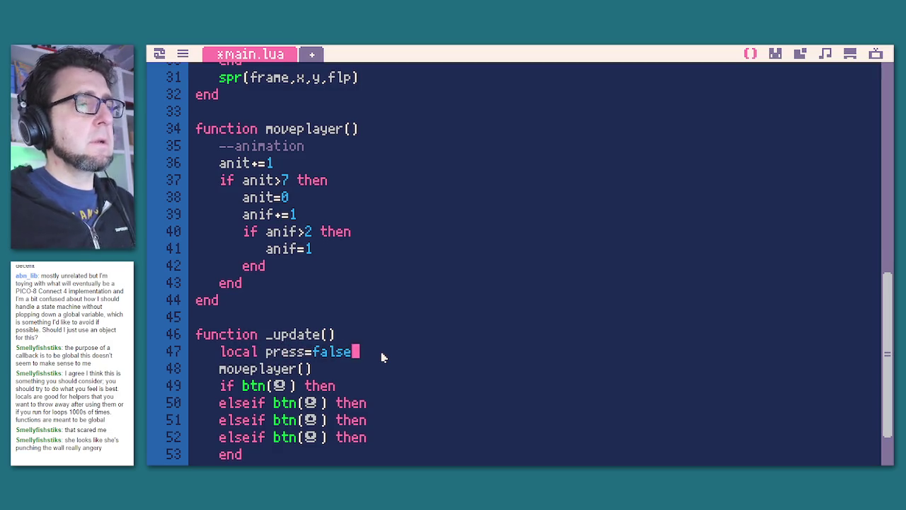
# Add a 'nextx,nexty' line below the press flag, then select lines 47–54.
pyautogui.scroll(-2, 381, 357)
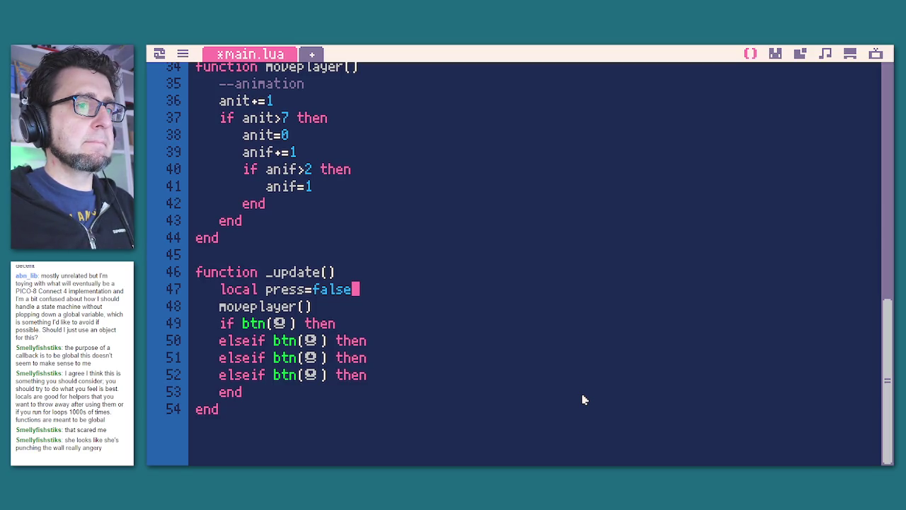
pyautogui.press('Return')
pyautogui.write('sdx')
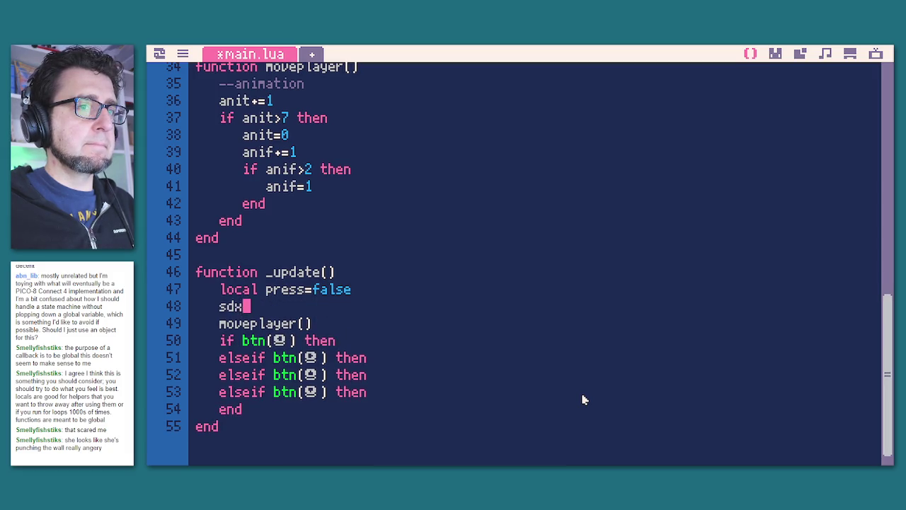
pyautogui.press('BackSpace')
pyautogui.press('BackSpace')
pyautogui.press('BackSpace')
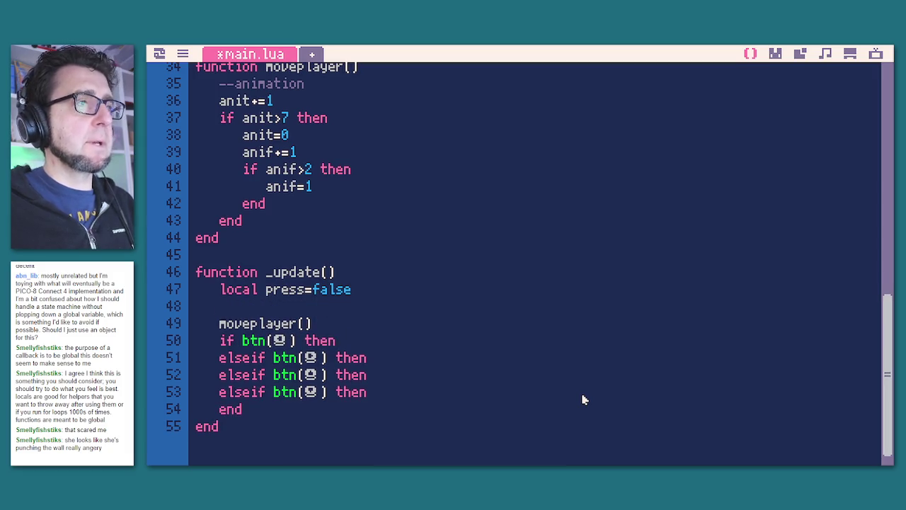
pyautogui.write('nextx')
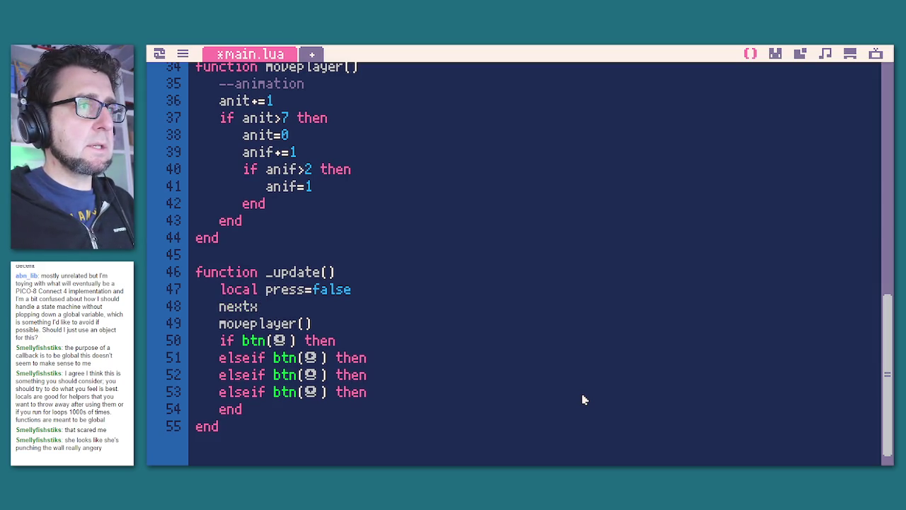
pyautogui.write(',nexty')
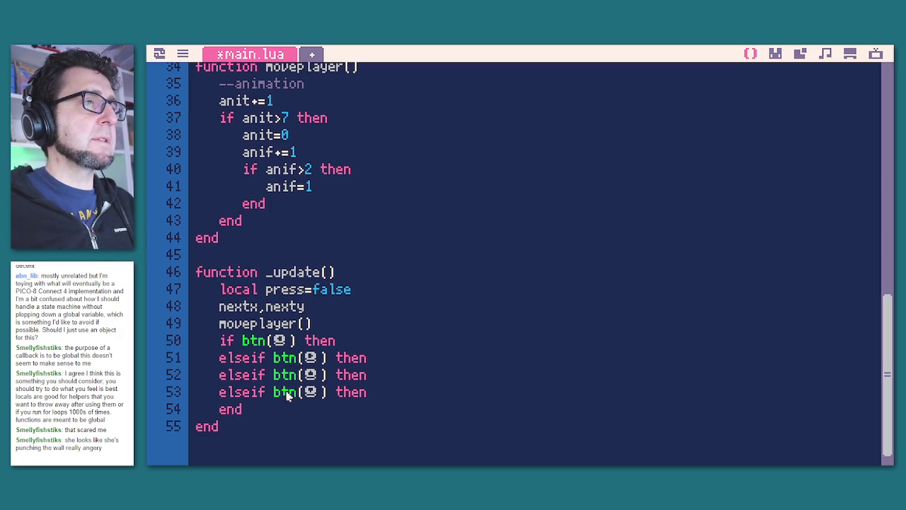
pyautogui.moveTo(283, 403)
pyautogui.mouseDown()
pyautogui.moveTo(174, 271)
pyautogui.moveTo(173, 289)
pyautogui.mouseUp()
# Cut the button-check code out of _update and call checkbutts() in its place.
pyautogui.hotkey('ctrl', 'x')
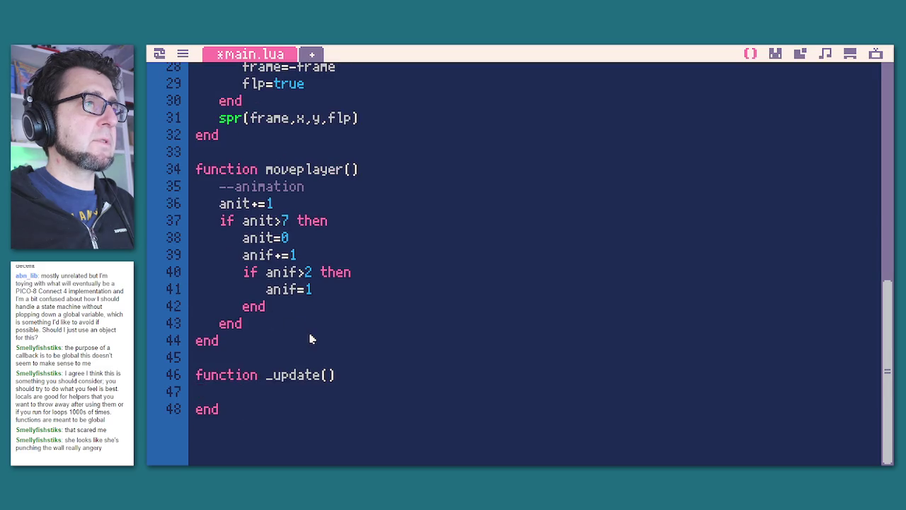
pyautogui.write('checkbutts()')
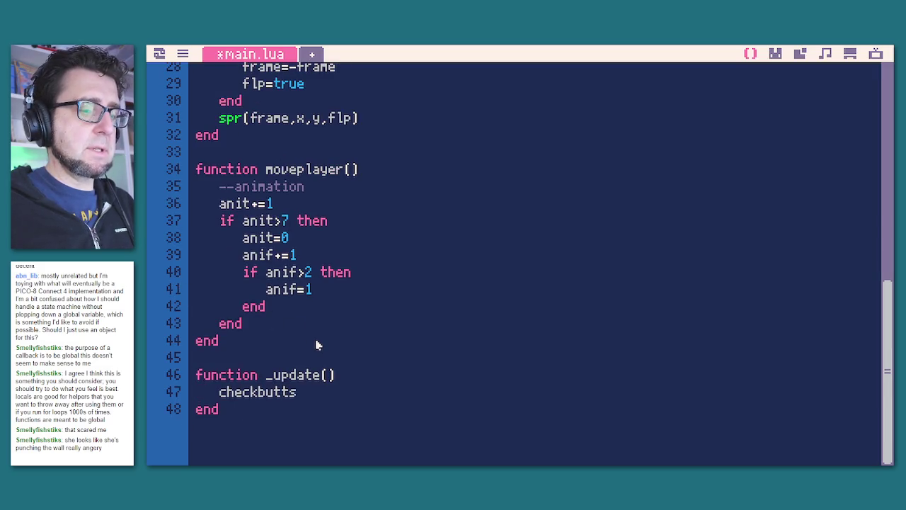
pyautogui.press('Down')
pyautogui.press('Return')
pyautogui.press('Return')
# Define an empty function checkbutts() ... end below _update.
pyautogui.write('function cjhe')
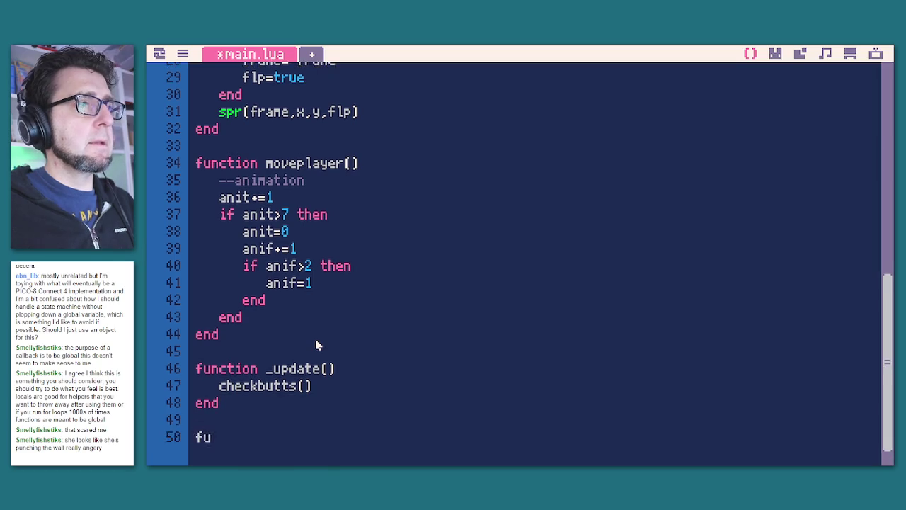
pyautogui.press('BackSpace')
pyautogui.press('BackSpace')
pyautogui.press('BackSpace')
pyautogui.write('heckbut')
pyautogui.press('BackSpace')
pyautogui.press('BackSpace')
pyautogui.press('BackSpace')
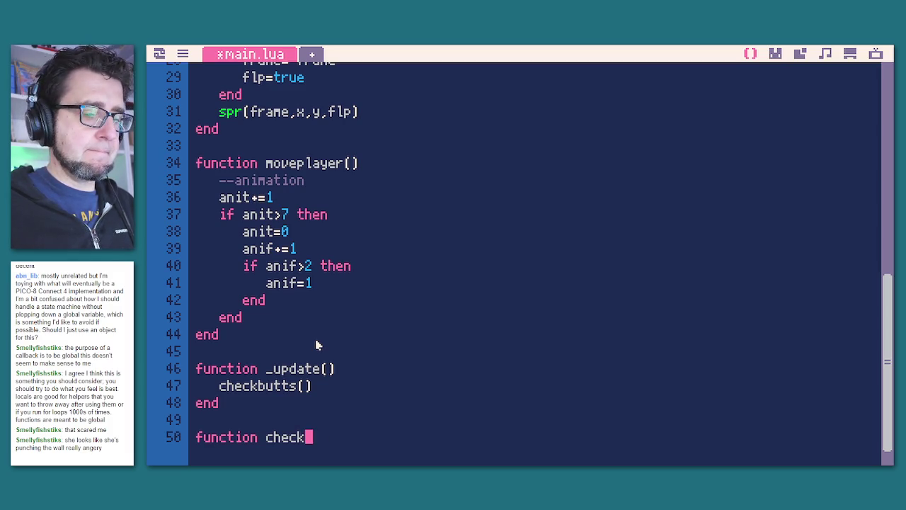
pyautogui.write('butts89')
pyautogui.press('BackSpace')
pyautogui.press('BackSpace')
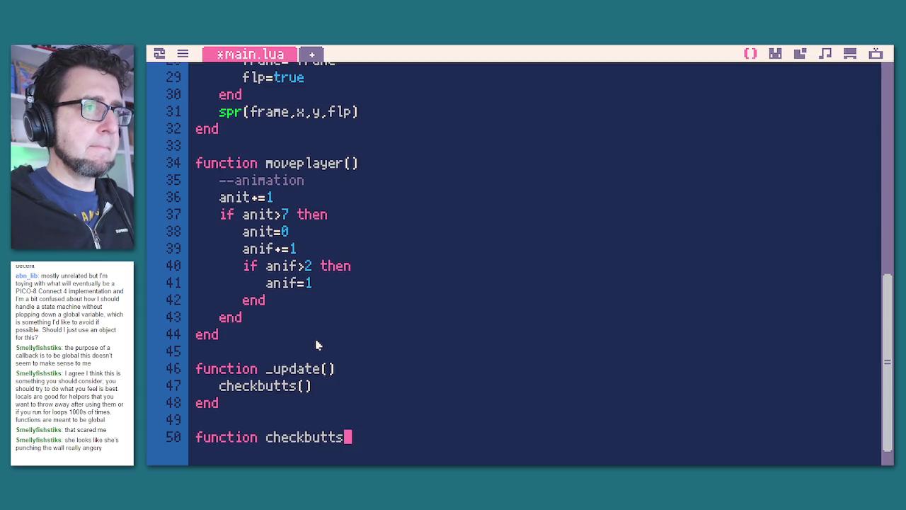
pyautogui.write('()')
pyautogui.press('Return')
pyautogui.press('Return')
pyautogui.write('\\end')
pyautogui.press('BackSpace')
pyautogui.press('BackSpace')
pyautogui.press('BackSpace')
pyautogui.press('BackSpace')
pyautogui.write('emnd')
pyautogui.press('BackSpace')
pyautogui.press('BackSpace')
pyautogui.write('nd')
# Paste the button-check code into checkbutts() and change the assignment to nextx,nexty=px,py.
pyautogui.hotkey('ctrl', 'v')
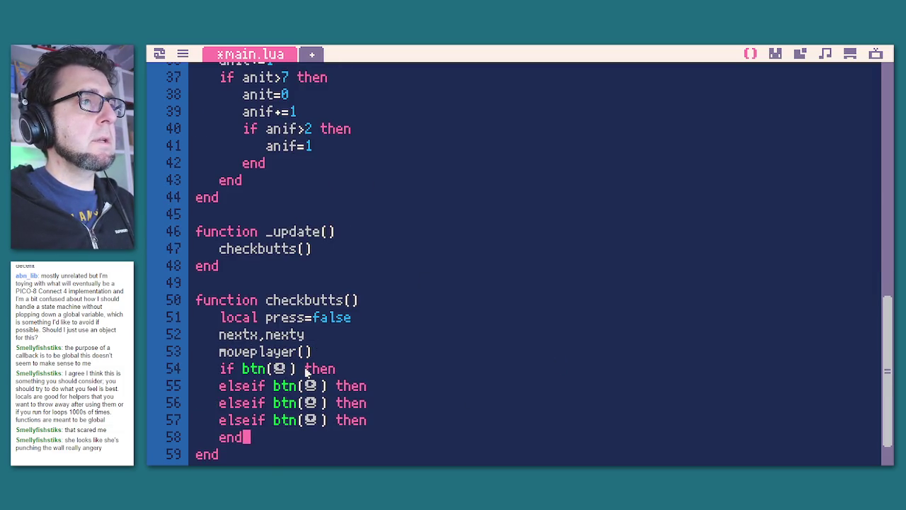
pyautogui.click(315, 334)
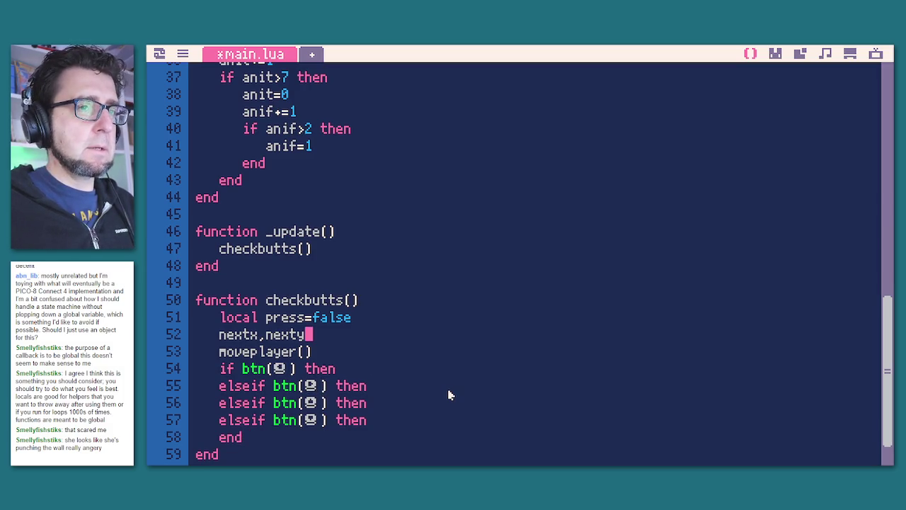
pyautogui.write('=px,')
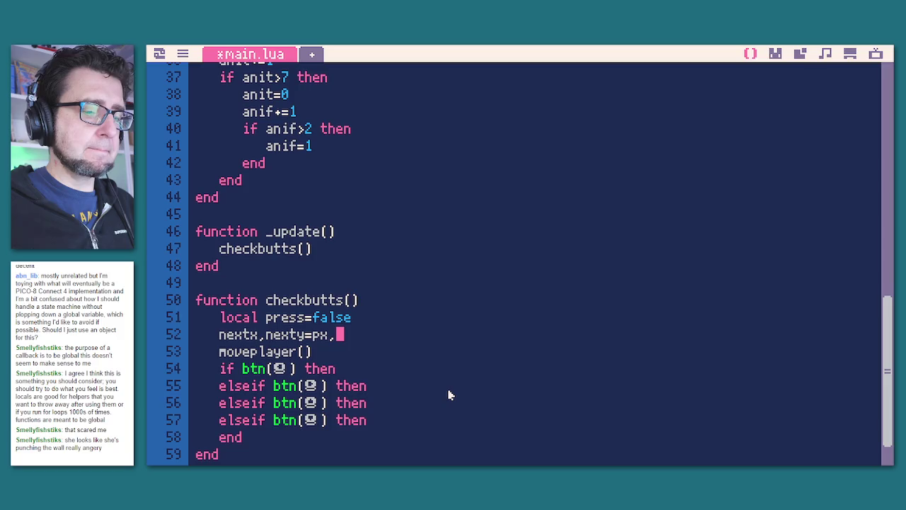
pyautogui.write('py')
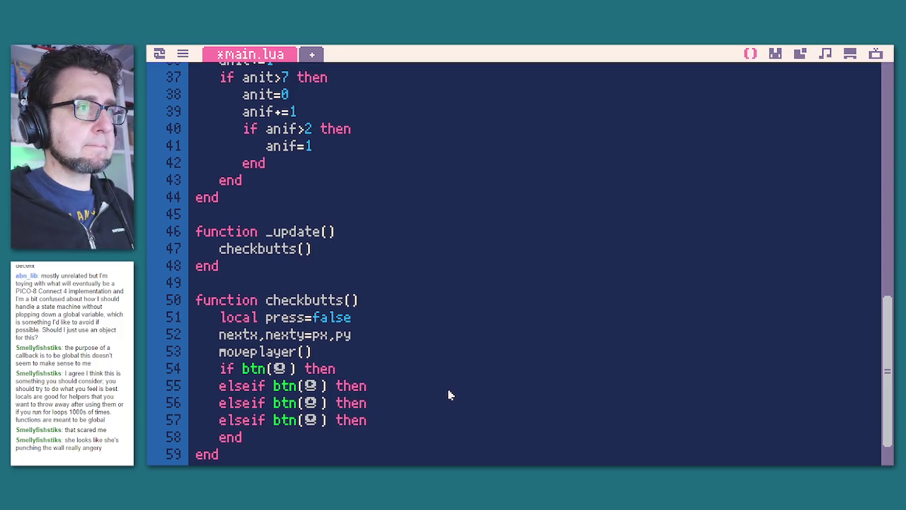
pyautogui.press('Return')
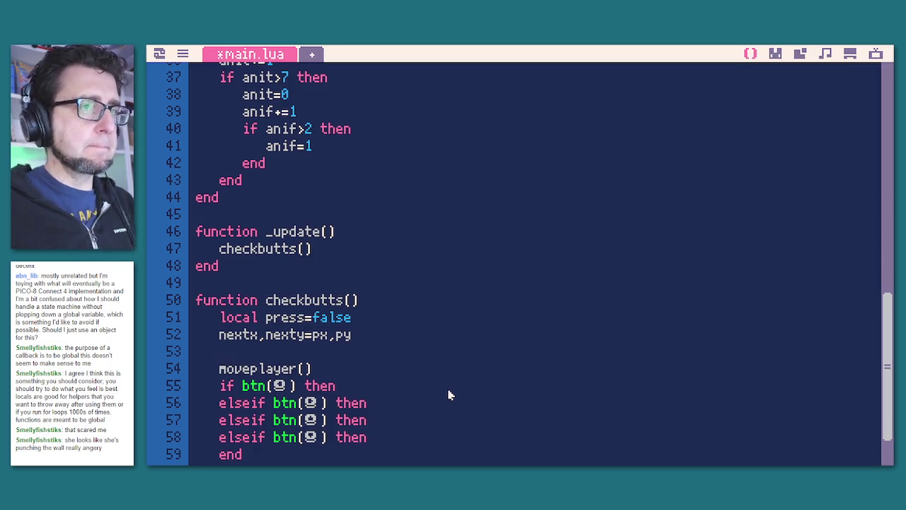
pyautogui.write('ox')
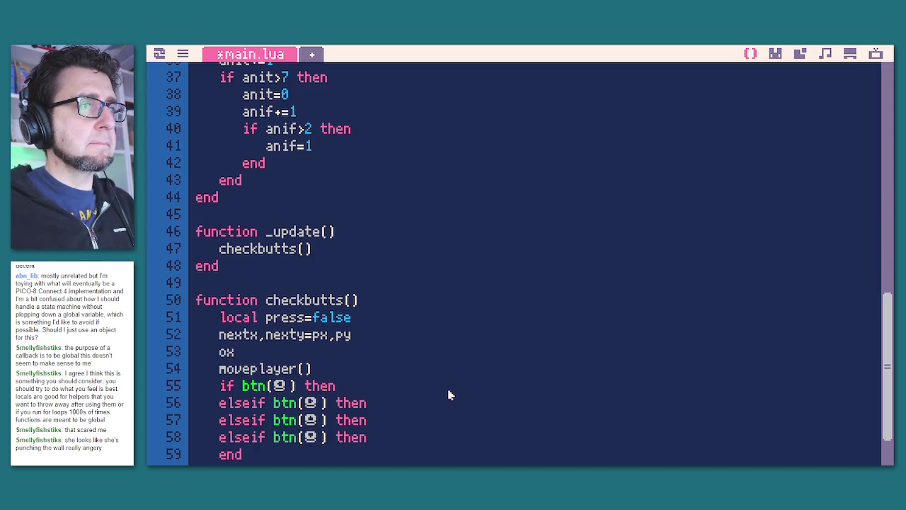
pyautogui.write(',oy=')
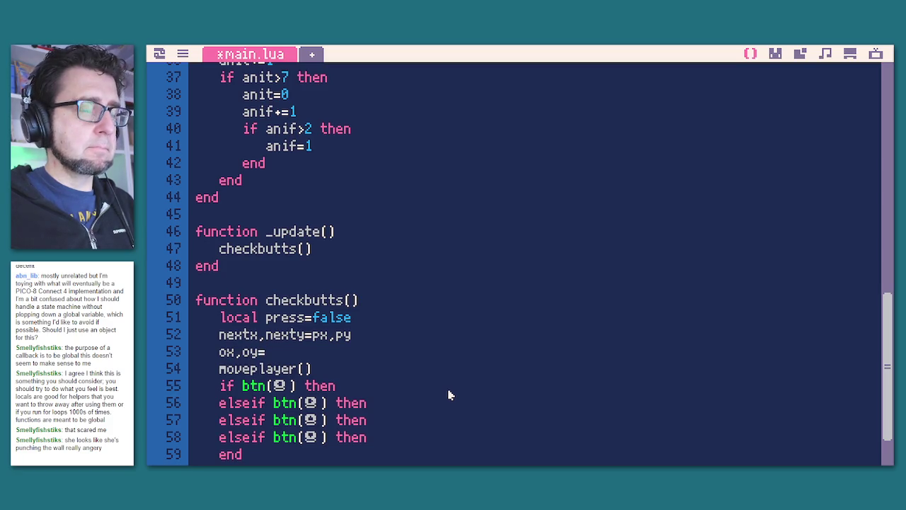
pyautogui.press('BackSpace')
pyautogui.press('BackSpace')
pyautogui.press('BackSpace')
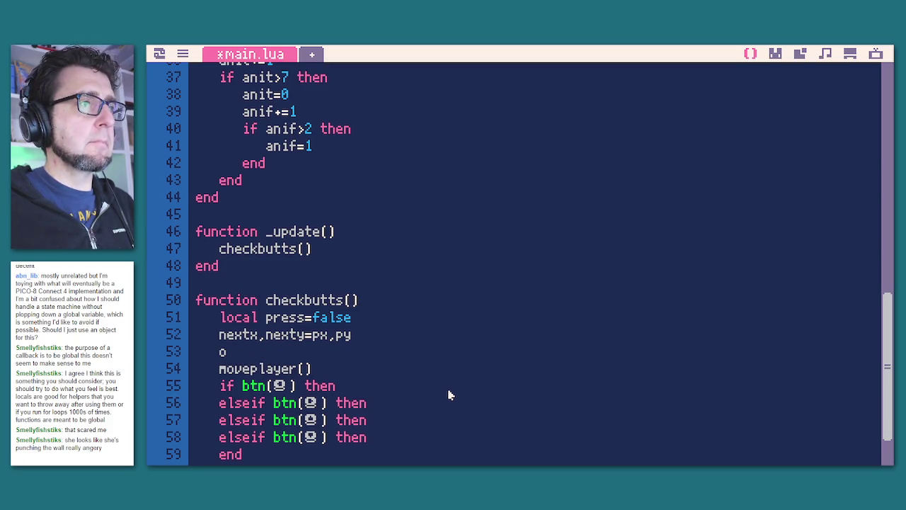
pyautogui.scroll(10, 446, 389)
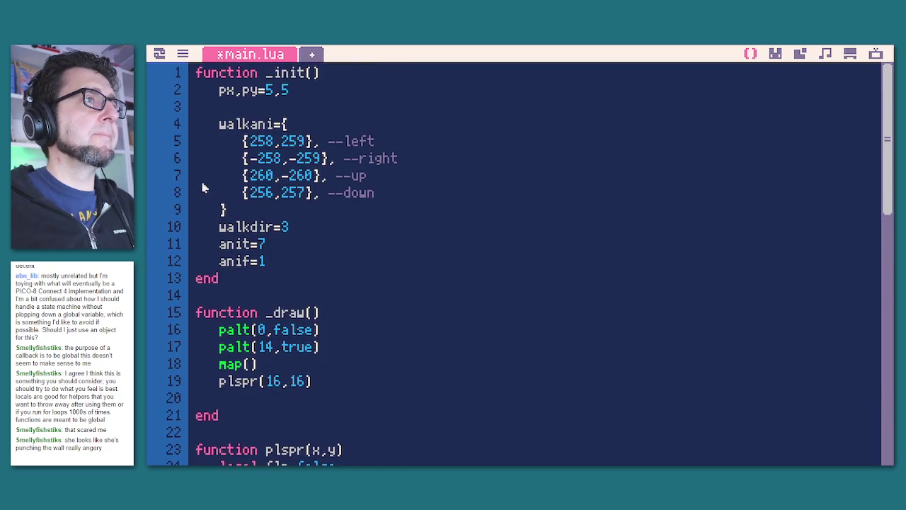
# Add pox=0 and a copy edited to poy=0 at the end of _init.
pyautogui.press('Return')
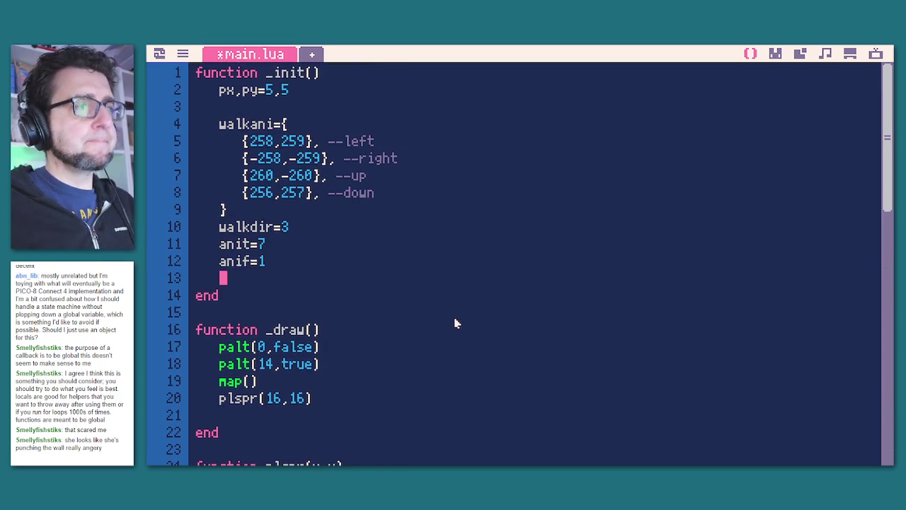
pyautogui.write('pox')
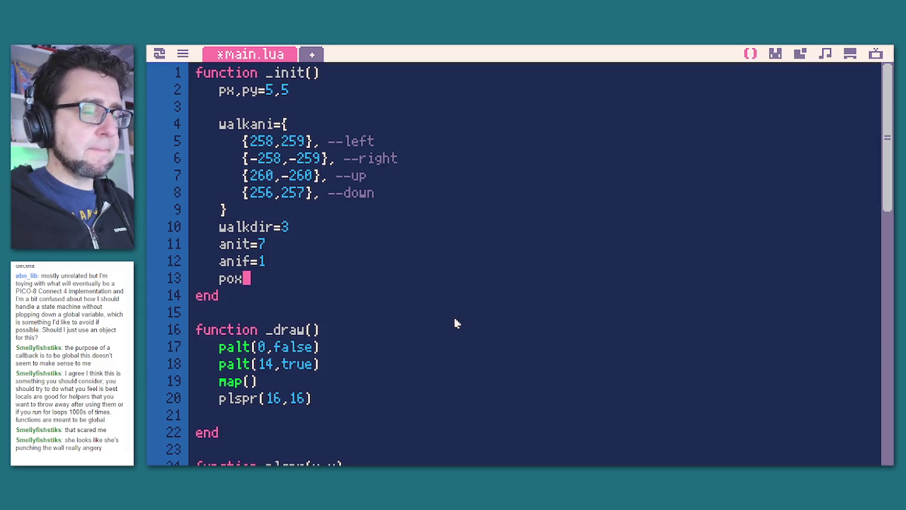
pyautogui.write('=0')
pyautogui.press('Return')
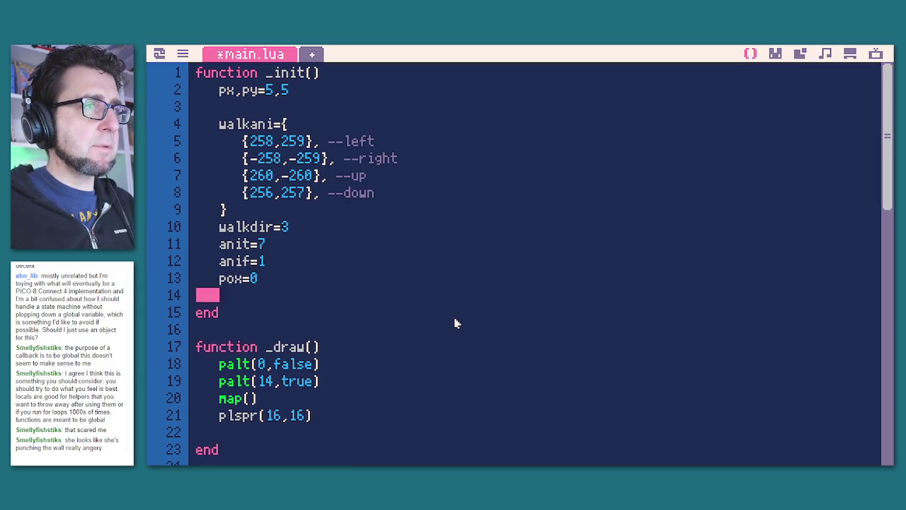
pyautogui.hotkey('ctrl', 'v')
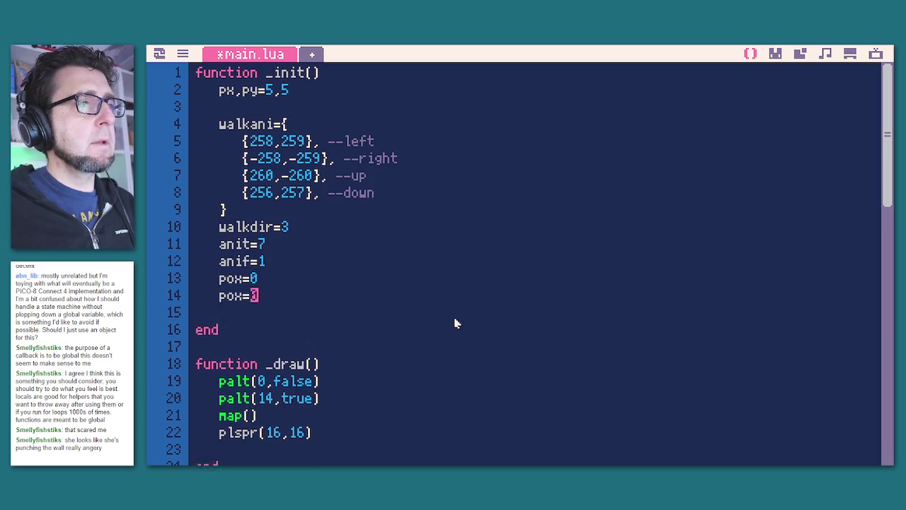
pyautogui.press('Left')
pyautogui.press('Left')
pyautogui.press('BackSpace')
pyautogui.write('y')
pyautogui.scroll(-10, 455, 324)
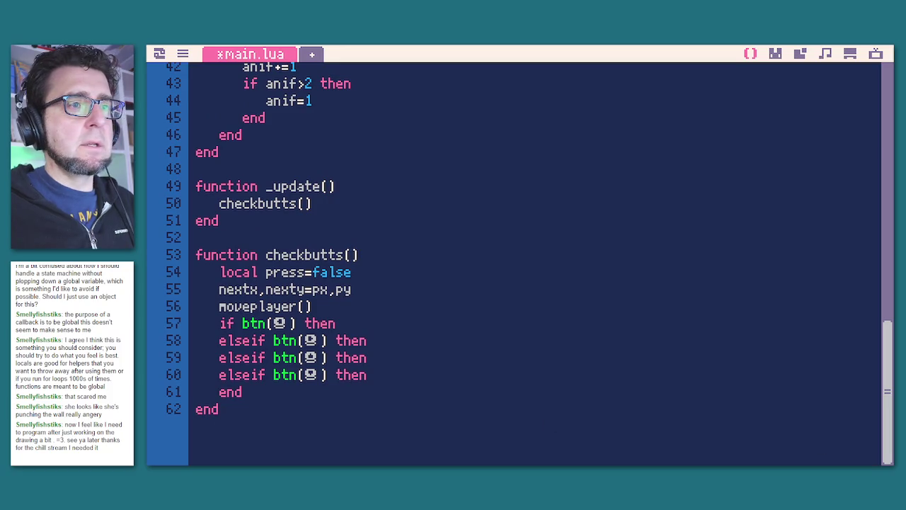
pyautogui.scroll(10, 507, 403)
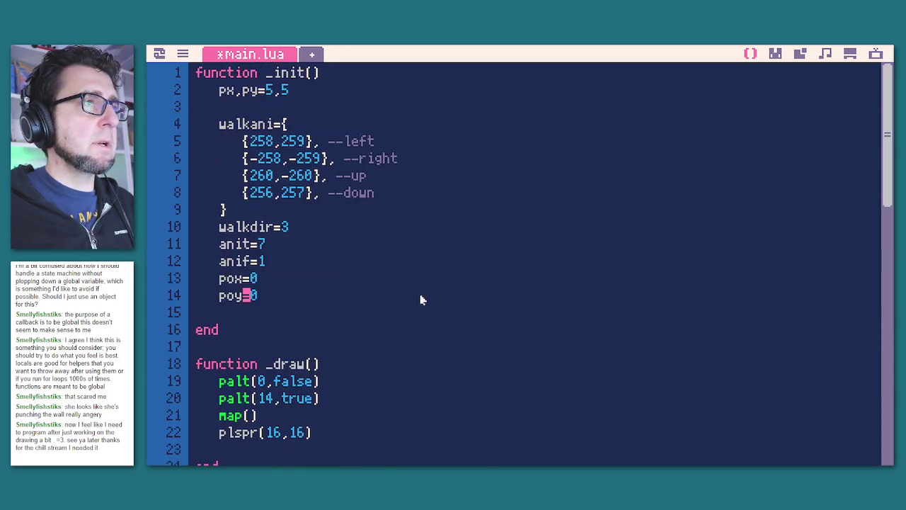
# Merge the two offset lines into a single pox,poy=0,0 statement.
pyautogui.hotkey('shift', 'Left')
pyautogui.hotkey('shift', 'Left')
pyautogui.hotkey('shift', 'Left')
pyautogui.hotkey('ctrl', 'x')
pyautogui.press('Up')
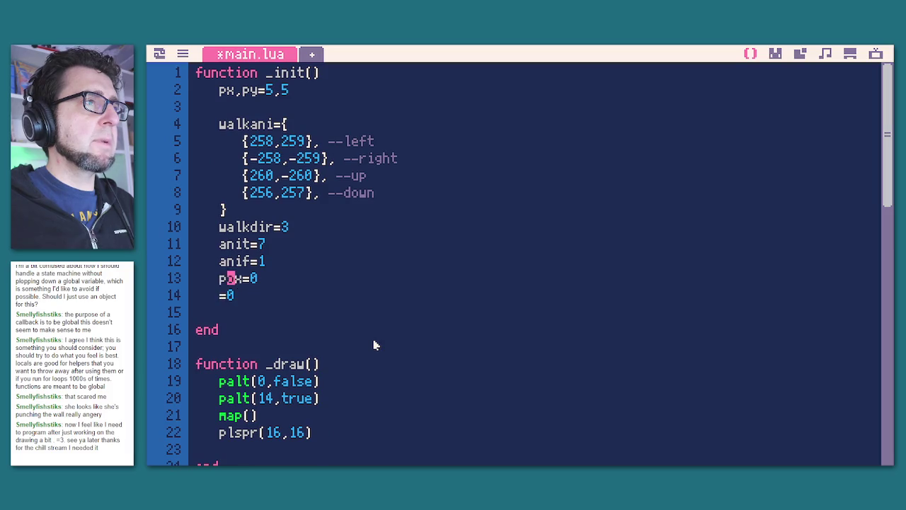
pyautogui.write(',poy')
pyautogui.press('BackSpace')
pyautogui.press('BackSpace')
pyautogui.press('BackSpace')
pyautogui.write('0,0')
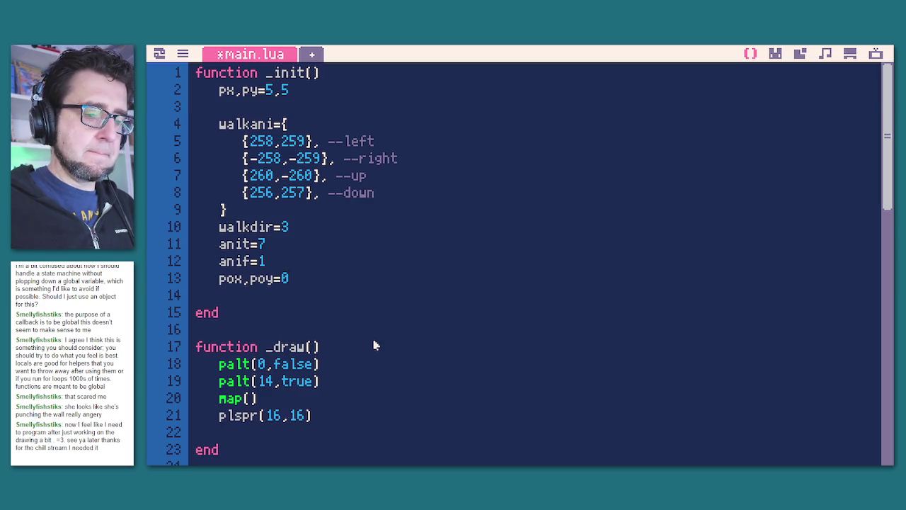
pyautogui.press('Down')
pyautogui.press('BackSpace')
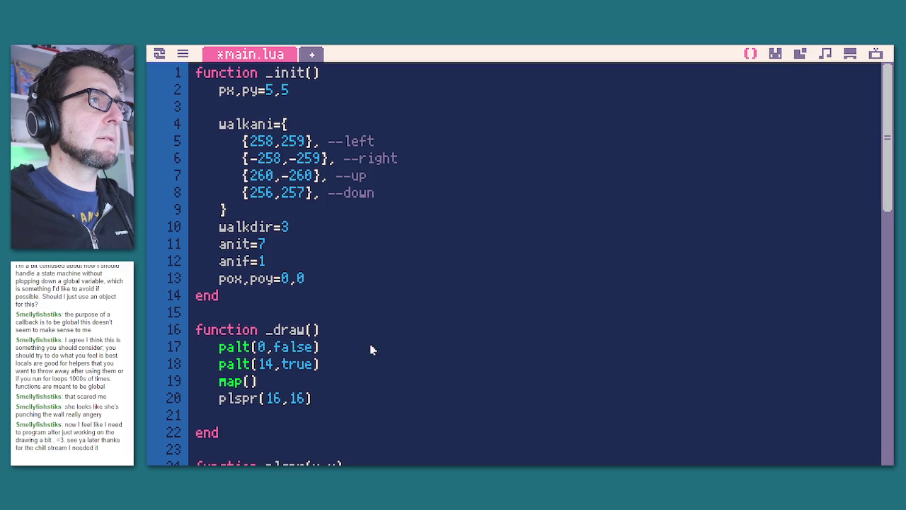
# Move pox,poy=0,0 up to line 3, directly below px,py=5,5.
pyautogui.moveTo(330, 287); pyautogui.dragTo(211, 278)
pyautogui.hotkey('ctrl', 'x')
pyautogui.click(285, 125)
pyautogui.press('Up')
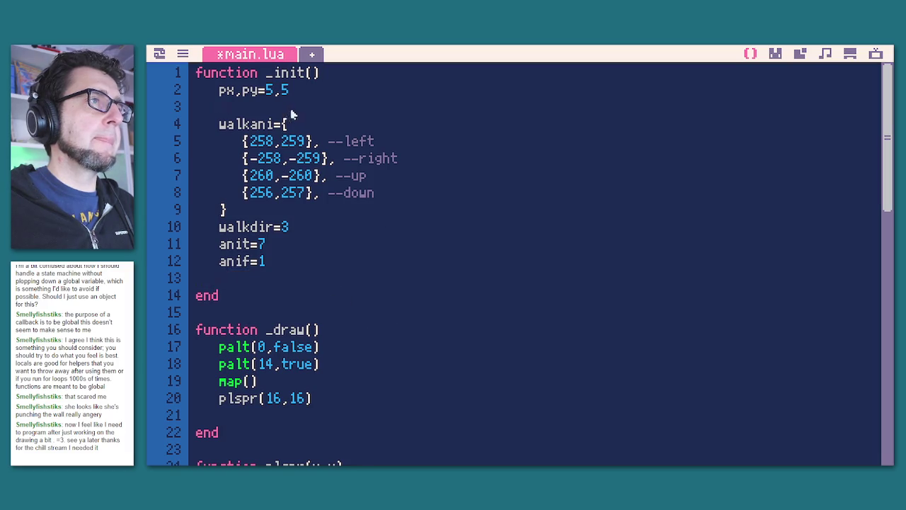
pyautogui.hotkey('ctrl', 'v')
pyautogui.press('Return')
pyautogui.scroll(-10, 407, 269)
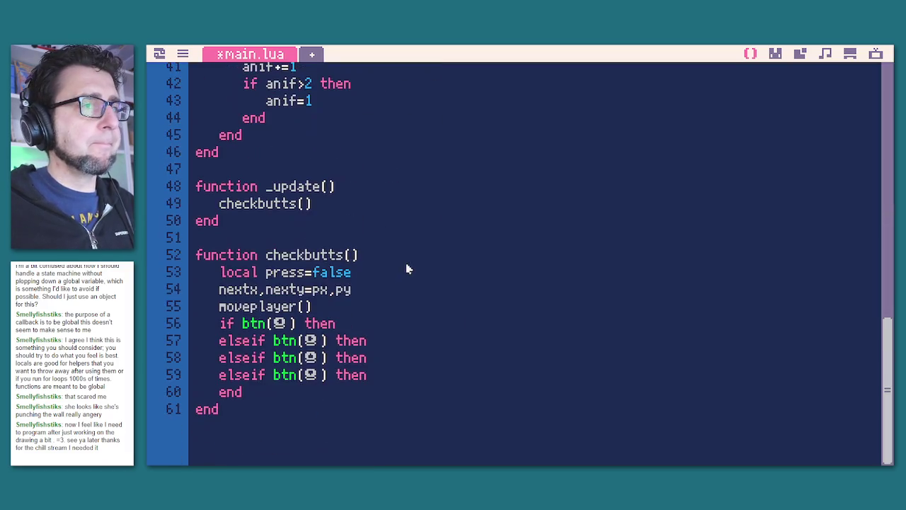
# Add nextx-=1 inside the first button branch and copy it.
pyautogui.doubleClick(244, 289)
pyautogui.click(381, 327)
pyautogui.press('Return')
pyautogui.write('nextx-=1')
pyautogui.press('Return')
pyautogui.press('BackSpace')
pyautogui.hotkey('shift', 'Left')
pyautogui.hotkey('shift', 'Left')
pyautogui.hotkey('shift', 'Left')
pyautogui.hotkey('ctrl', 'c')
# Paste the step into the second and third branches as nextx+=1 and nexty-=1.
pyautogui.click(416, 365)
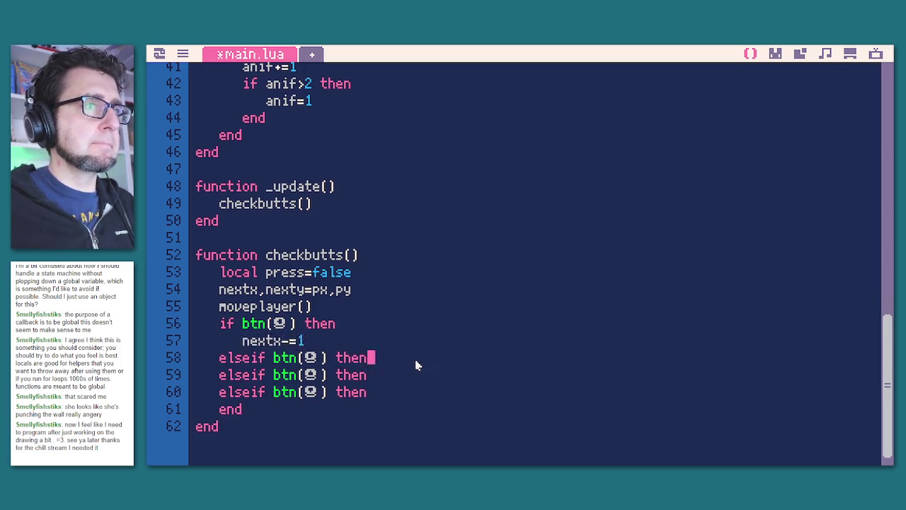
pyautogui.press('Return')
pyautogui.press('Tab')
pyautogui.hotkey('ctrl', 'v')
pyautogui.press('BackSpace')
pyautogui.write('+')
pyautogui.click(383, 398)
pyautogui.press('Return')
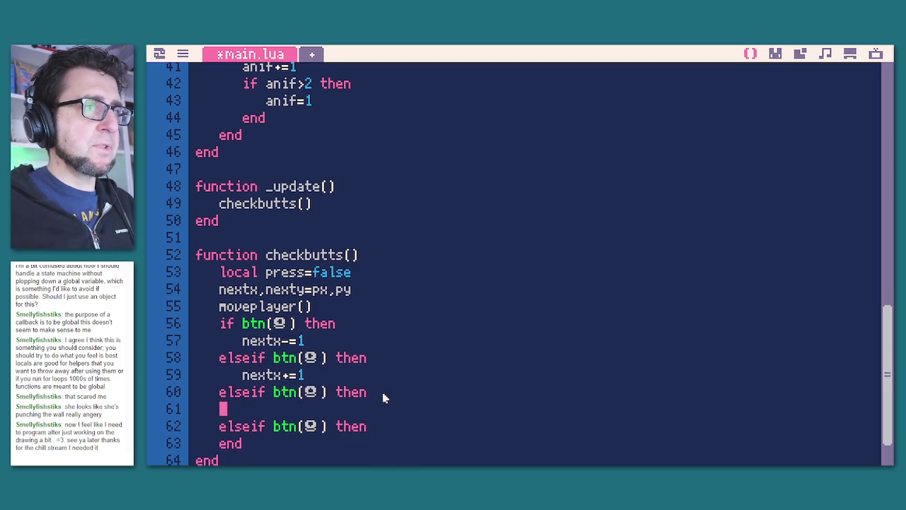
pyautogui.press('Tab')
pyautogui.hotkey('ctrl', 'v')
pyautogui.press('BackSpace')
pyautogui.write('y')
# Add nexty+=1 inside the fourth button branch.
pyautogui.click(390, 425)
pyautogui.press('Return')
pyautogui.press('Tab')
pyautogui.hotkey('ctrl', 'v')
pyautogui.press('Delete')
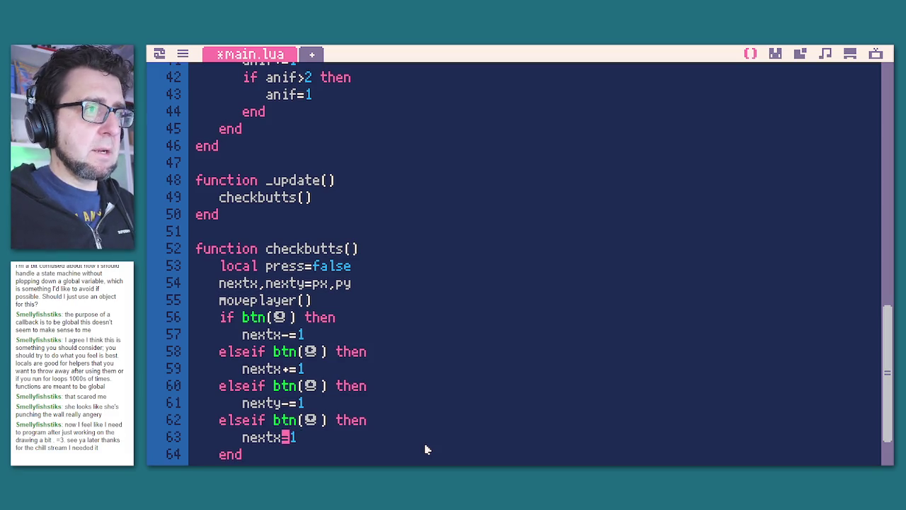
pyautogui.press('BackSpace')
pyautogui.write('y+')
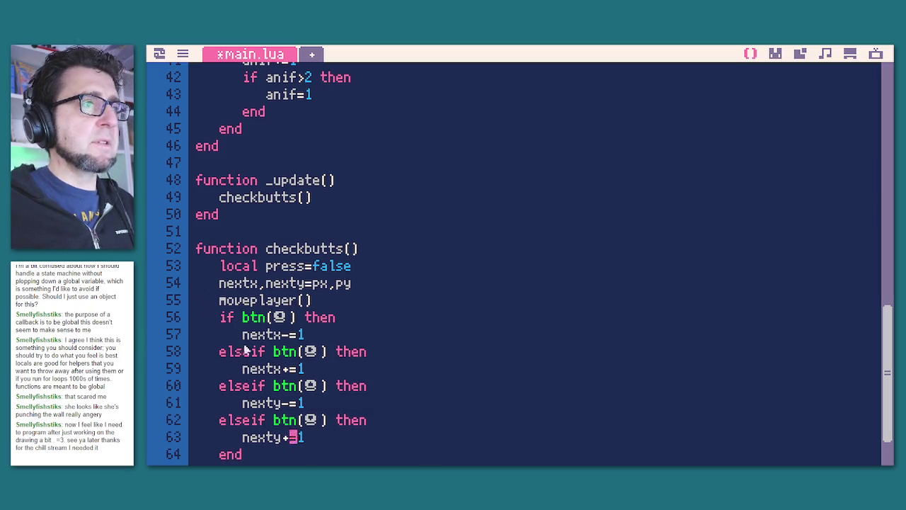
# Insert a blank line after nextx-=1 and rename the _init offsets to psx,psy=0,0.
pyautogui.scroll(-2, 324, 359)
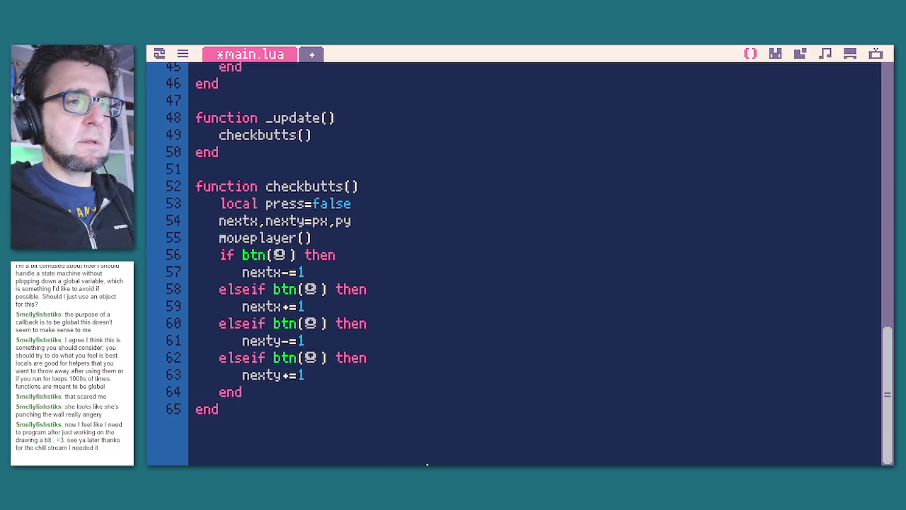
pyautogui.click(311, 272)
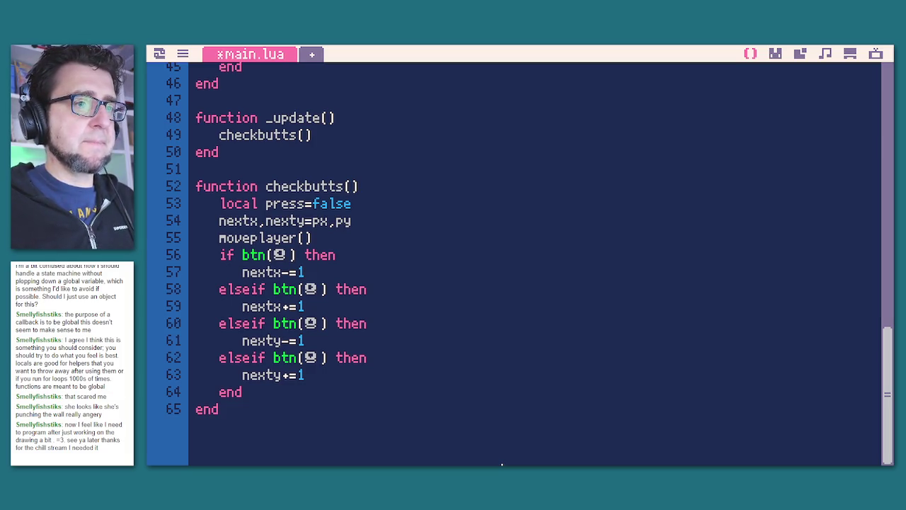
pyautogui.press('Return')
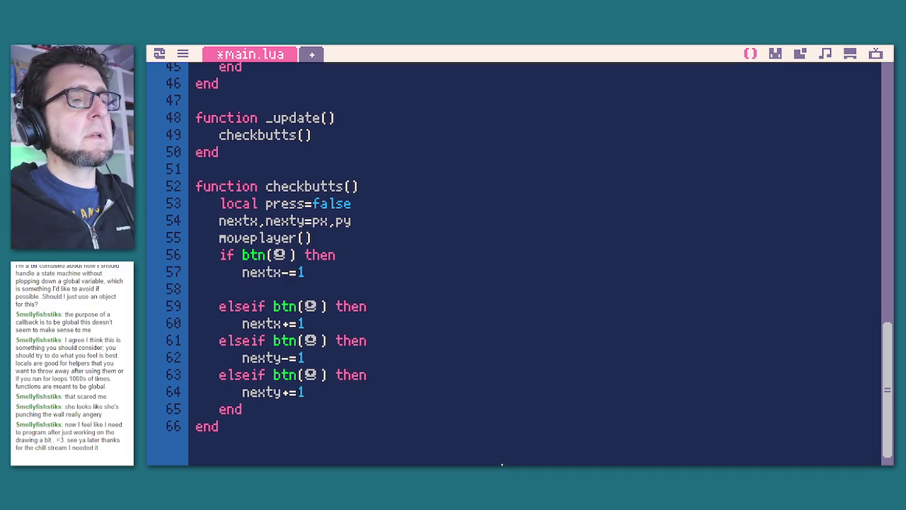
pyautogui.scroll(12, 417, 290)
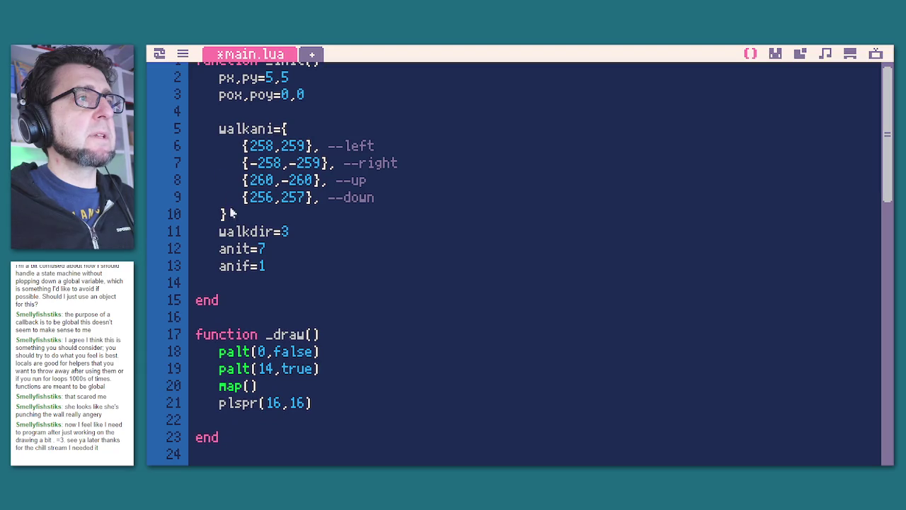
pyautogui.scroll(1, 259, 289)
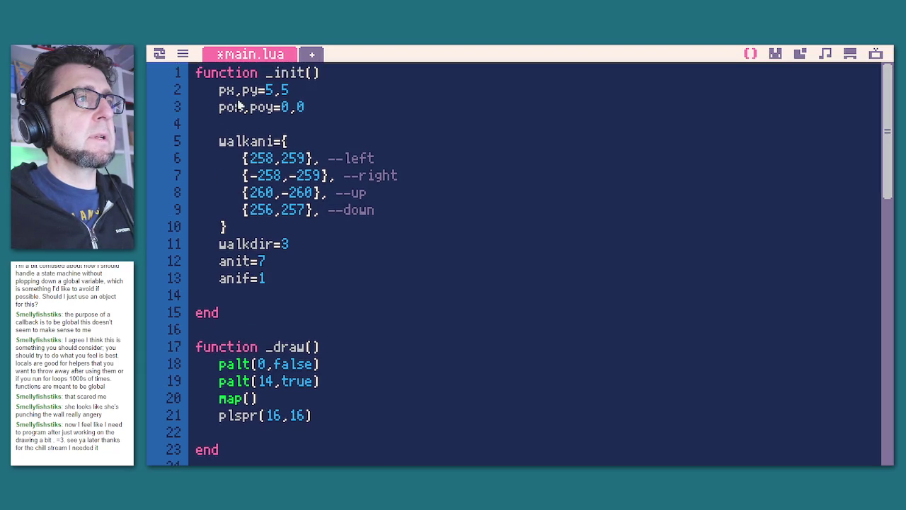
pyautogui.press('BackSpace')
pyautogui.write('s')
pyautogui.press('Delete')
pyautogui.write('s')
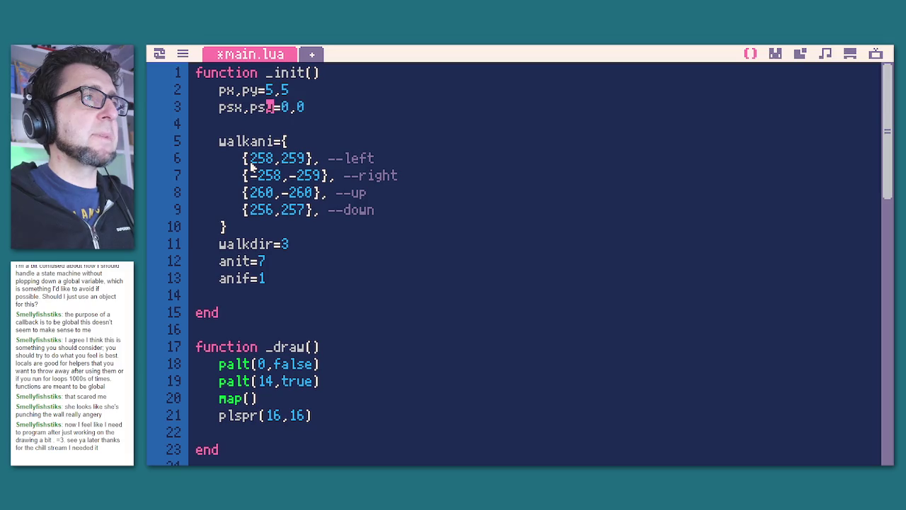
pyautogui.doubleClick(230, 107)
pyautogui.scroll(-15, 335, 242)
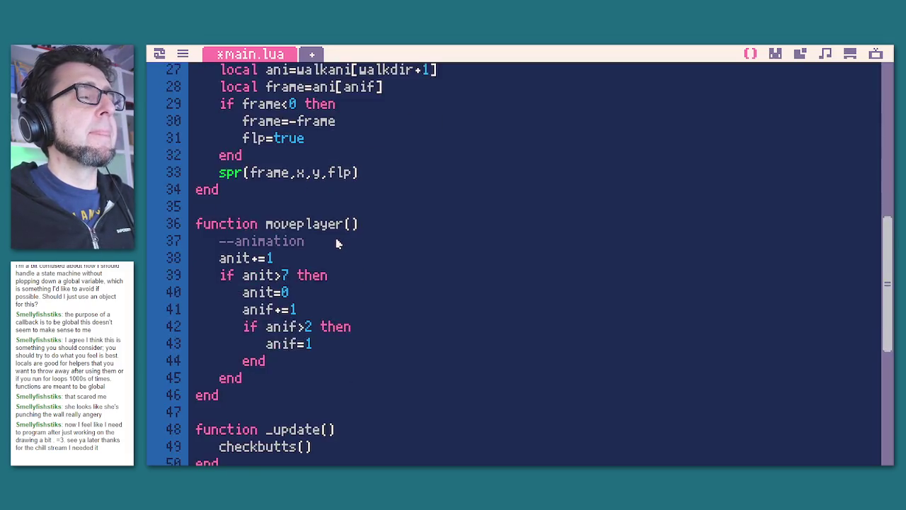
# Set psx=-1 in the first button branch below nextx-=1.
pyautogui.click(326, 275)
pyautogui.hotkey('ctrl', 'v')
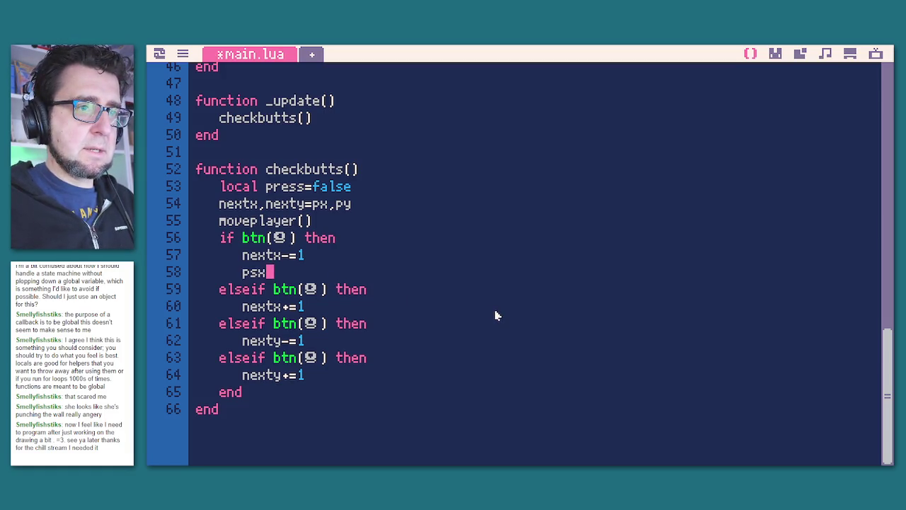
pyautogui.write('=')
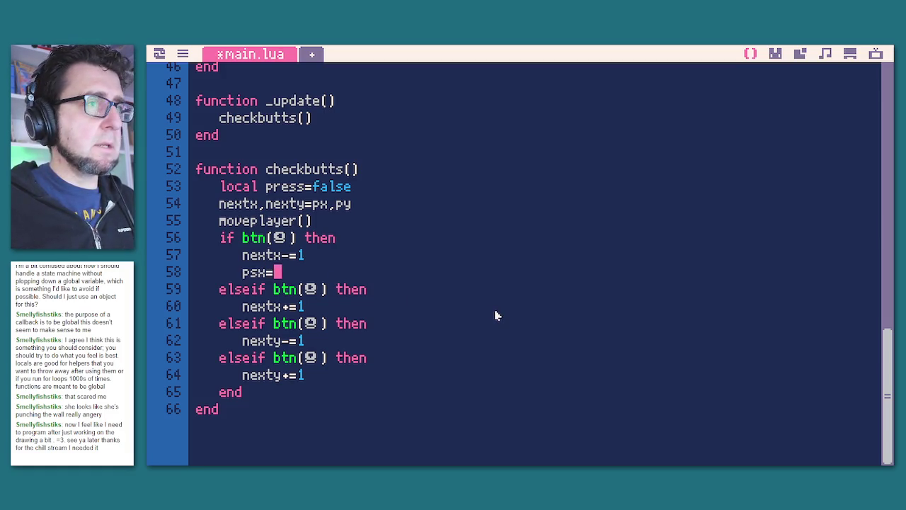
pyautogui.press('Left')
pyautogui.press('Left')
pyautogui.write('-')
pyautogui.press('End')
pyautogui.hotkey('shift', 'Left')
pyautogui.hotkey('shift', 'Left')
pyautogui.hotkey('shift', 'Left')
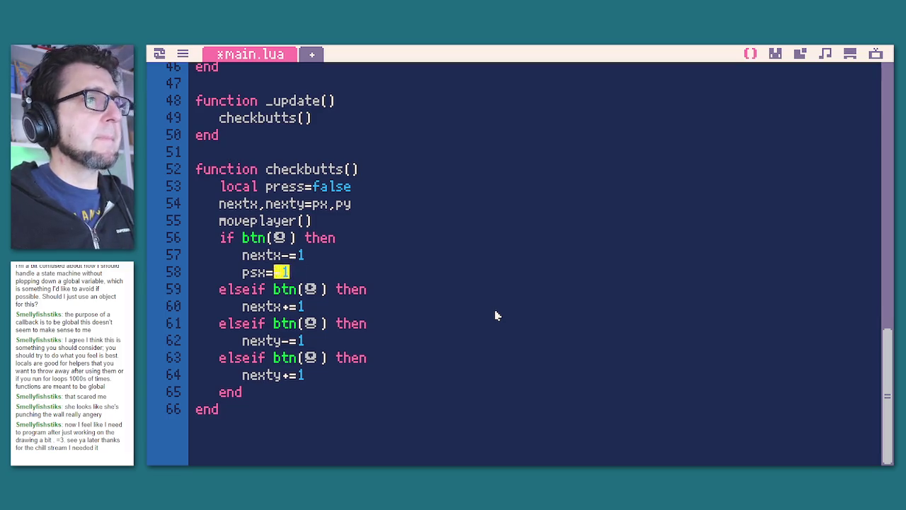
pyautogui.press('Down')
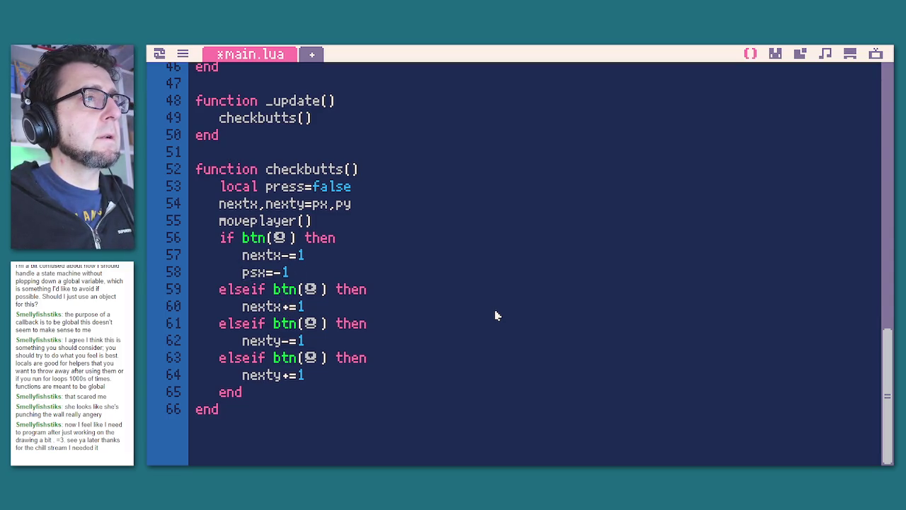
# Add psx=1 to the second branch below nextx+=1.
pyautogui.press('End')
pyautogui.press('Return')
pyautogui.hotkey('ctrl', 'v')
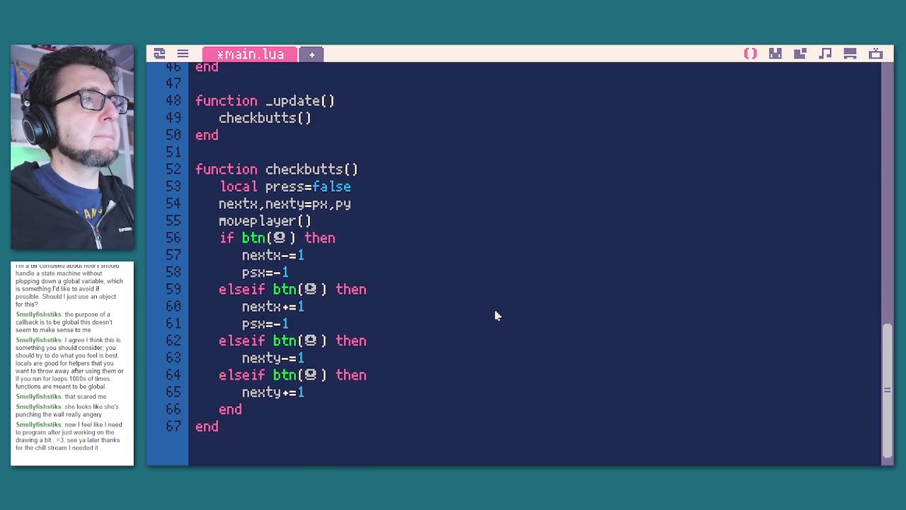
pyautogui.press('Left')
pyautogui.press('BackSpace')
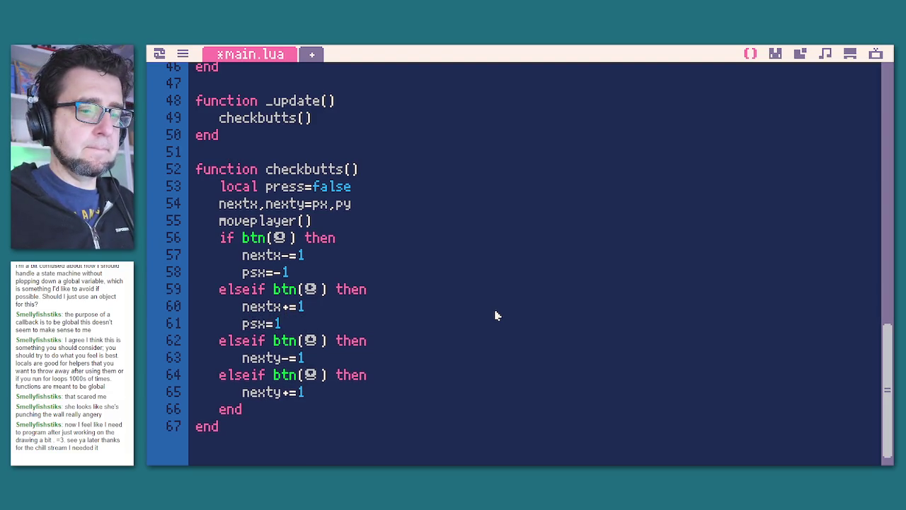
# Add psy=-1 to the third branch below nexty-=1.
pyautogui.press('Down')
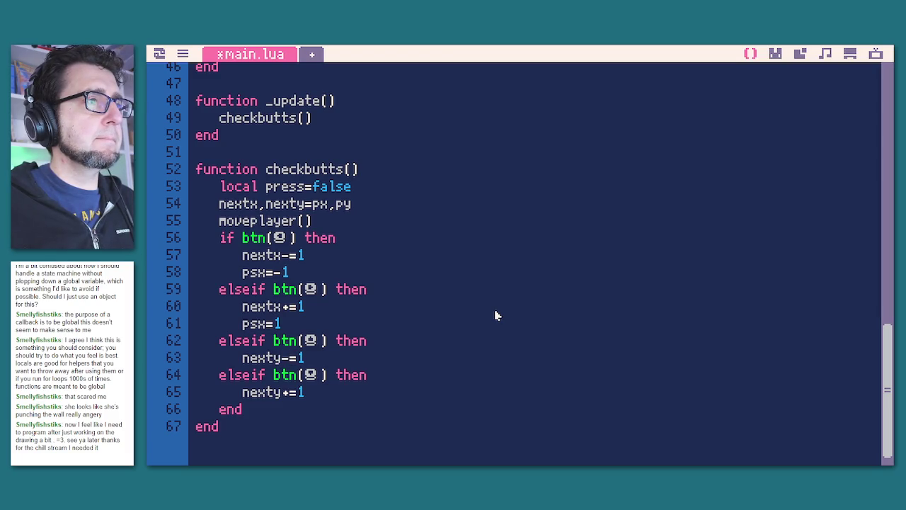
pyautogui.press('End')
pyautogui.press('Return')
pyautogui.hotkey('ctrl', 'v')
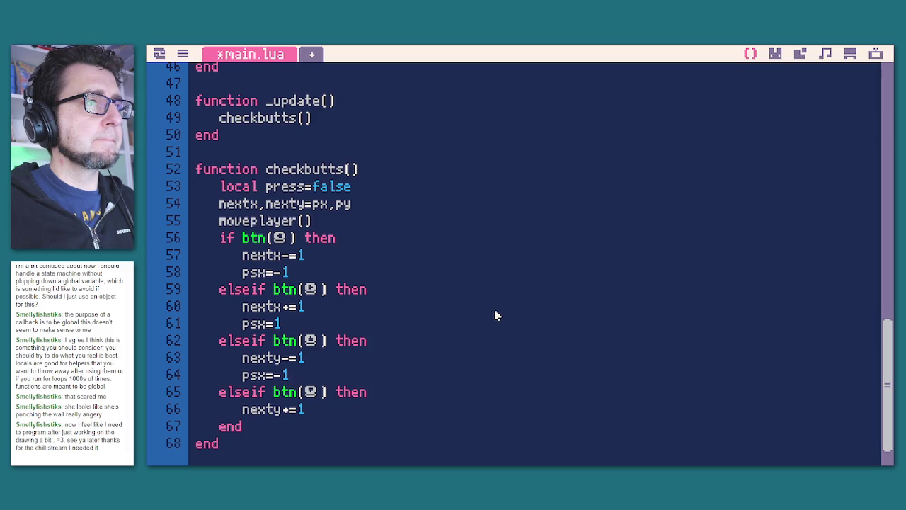
pyautogui.press('Left')
pyautogui.press('Left')
pyautogui.press('BackSpace')
pyautogui.write('y')
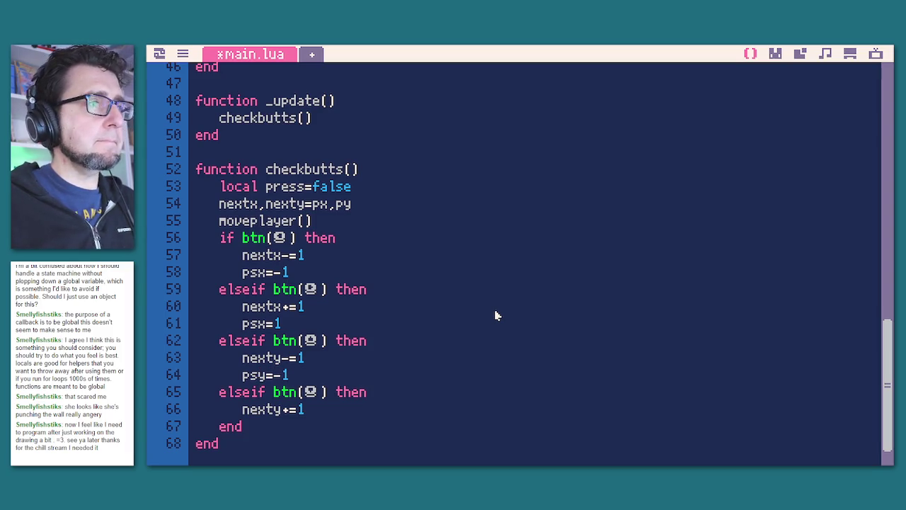
# Add psy=1 to the fourth branch below nexty+=1.
pyautogui.press('Down')
pyautogui.press('End')
pyautogui.press('Return')
pyautogui.hotkey('ctrl', 'v')
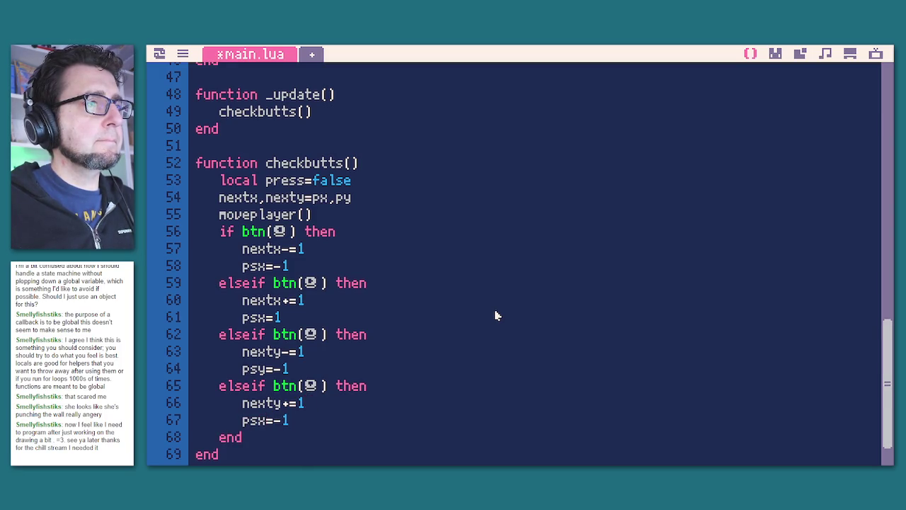
pyautogui.press('Left')
pyautogui.press('Left')
pyautogui.press('BackSpace')
pyautogui.write('y7')
pyautogui.press('BackSpace')
pyautogui.press('BackSpace')
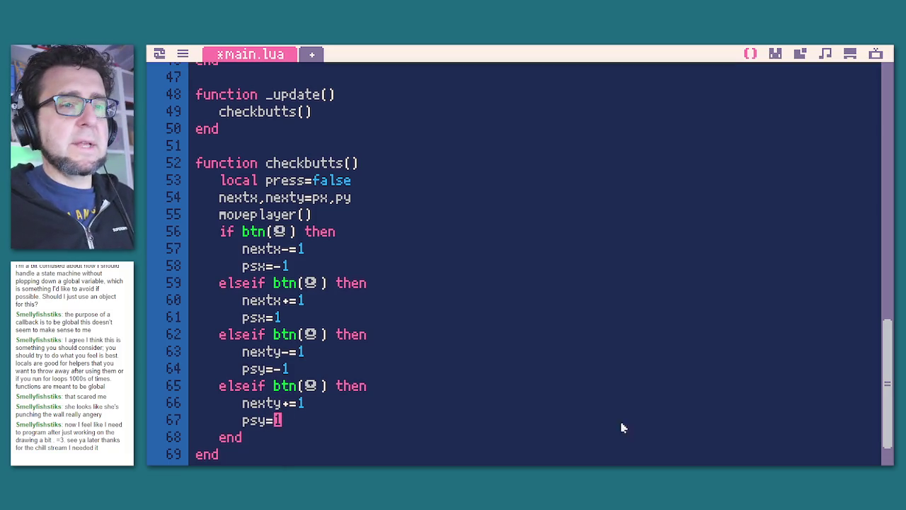
pyautogui.click(293, 263)
# Add a press= line with the button glyph under psx=-1 in the left branch, then copy it.
pyautogui.press('Return')
pyautogui.write('press=')
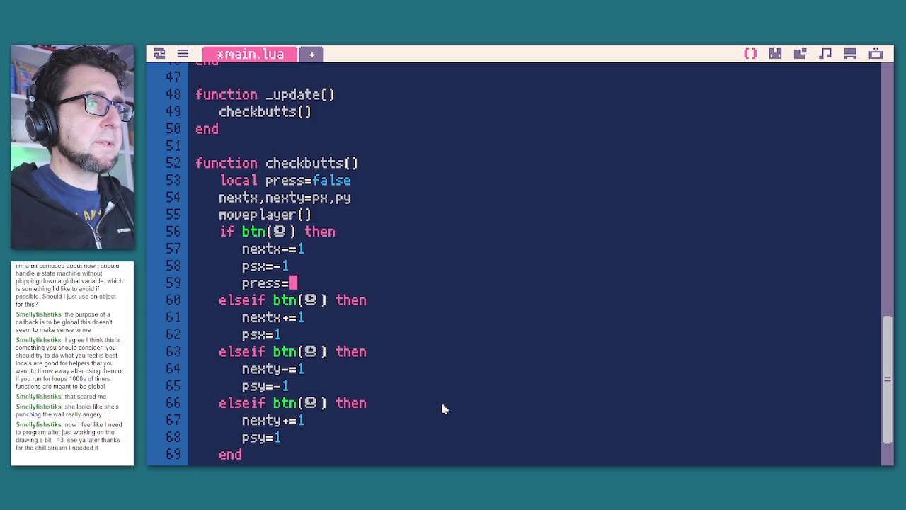
pyautogui.press('Up')
pyautogui.press('Up')
pyautogui.press('Down')
pyautogui.hotkey('shift', 'o')
pyautogui.hotkey('shift', 'Left')
pyautogui.hotkey('shift', 'Left')
pyautogui.hotkey('shift', 'Left')
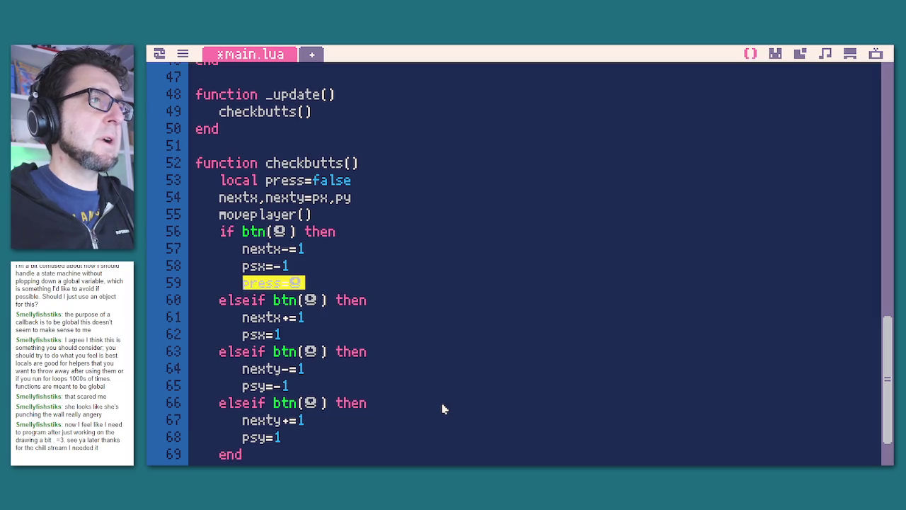
pyautogui.hotkey('ctrl', 'c')
# Paste the press line under psx=1 and set line 60's btn() glyph to ➡️.
pyautogui.press('Down')
pyautogui.press('Down')
pyautogui.press('Down')
pyautogui.press('Down')
pyautogui.press('Up')
pyautogui.press('End')
pyautogui.press('Return')
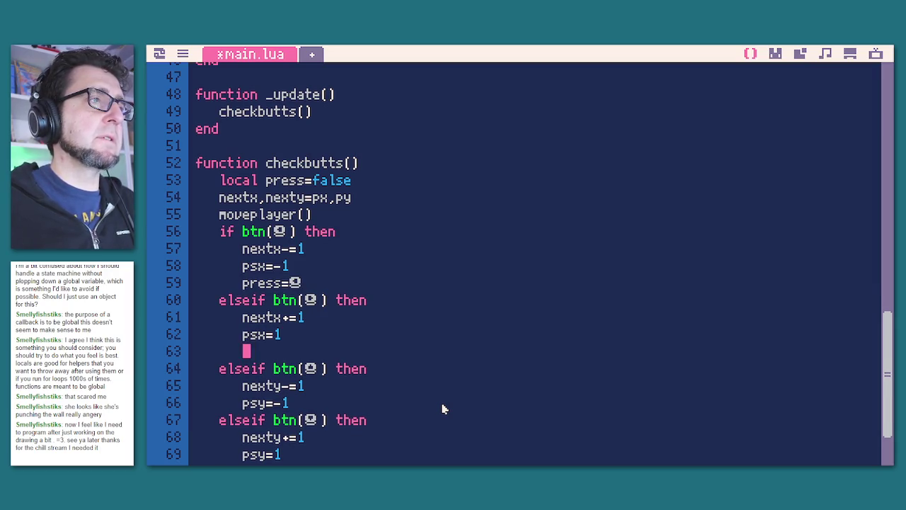
pyautogui.hotkey('ctrl', 'v')
pyautogui.press('Up')
pyautogui.press('Up')
pyautogui.press('Up')
pyautogui.hotkey('shift', 'Right')
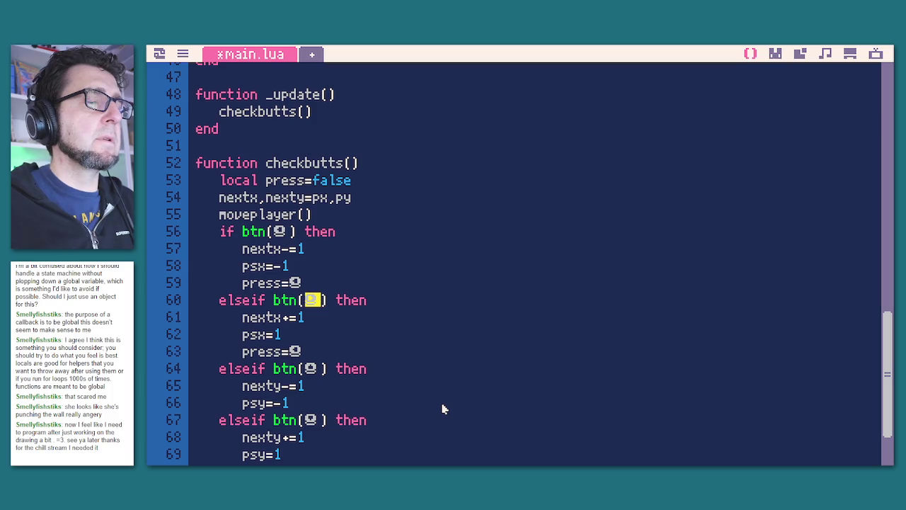
pyautogui.press('BackSpace')
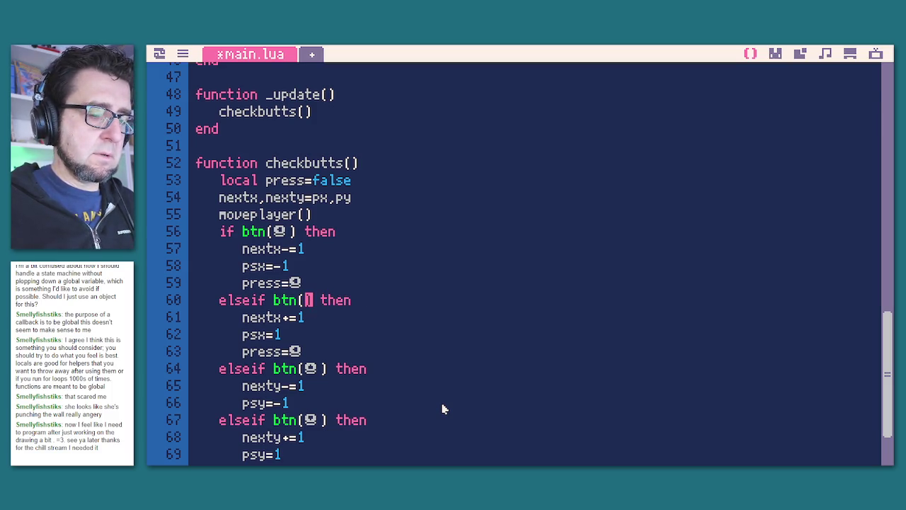
pyautogui.hotkey('ctrl', 'l')
pyautogui.press('Escape')
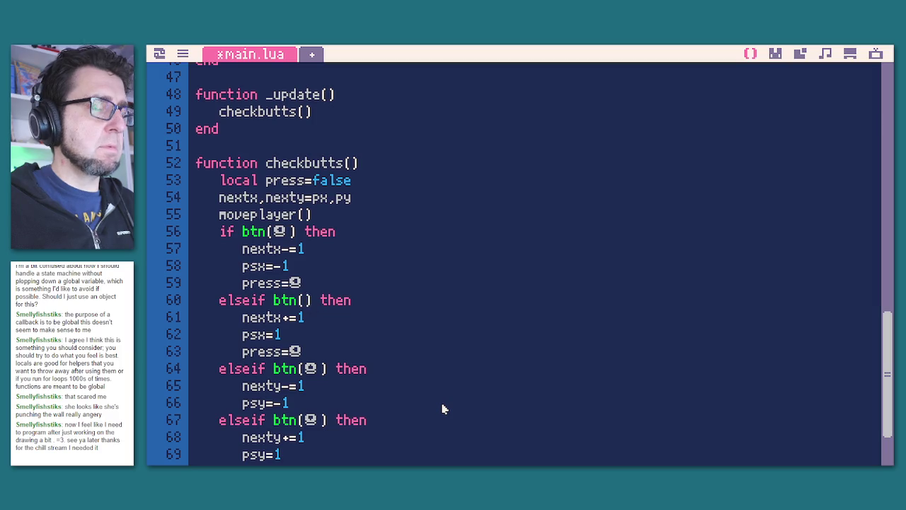
pyautogui.write('➡️')
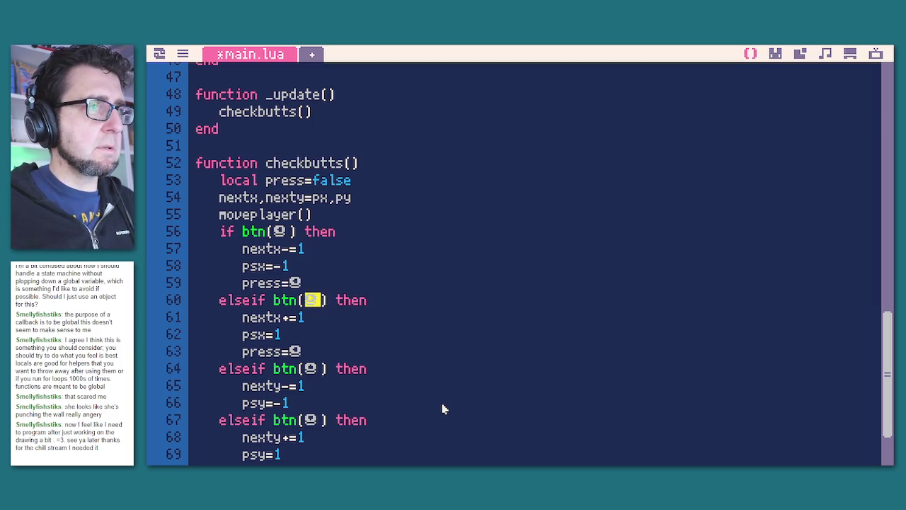
# Copy the press line and paste it under psy=-1 in the up branch.
pyautogui.press('Down')
pyautogui.press('Down')
pyautogui.press('Down')
pyautogui.hotkey('shift', 'Left')
pyautogui.hotkey('shift', 'Left')
pyautogui.hotkey('shift', 'Left')
pyautogui.hotkey('shift', 'Left')
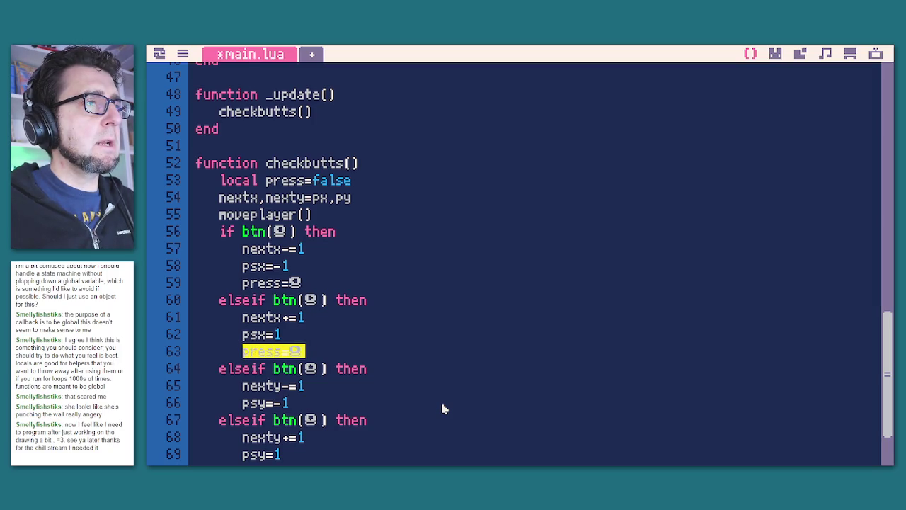
pyautogui.press('Right')
pyautogui.press('Return')
pyautogui.hotkey('ctrl', 'v')
# Paste the press line under psy=1 in the down branch and select line 68's button glyph.
pyautogui.press('Up')
pyautogui.press('Up')
pyautogui.press('Up')
pyautogui.press('Down')
pyautogui.press('Down')
pyautogui.press('Down')
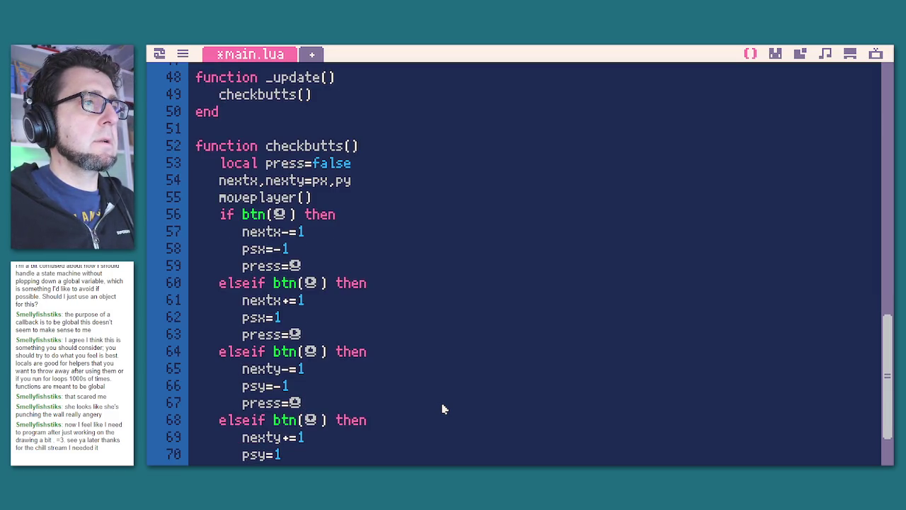
pyautogui.hotkey('shift', 'Left')
pyautogui.hotkey('shift', 'Left')
pyautogui.hotkey('shift', 'Left')
pyautogui.press('Down')
pyautogui.press('Down')
pyautogui.press('Down')
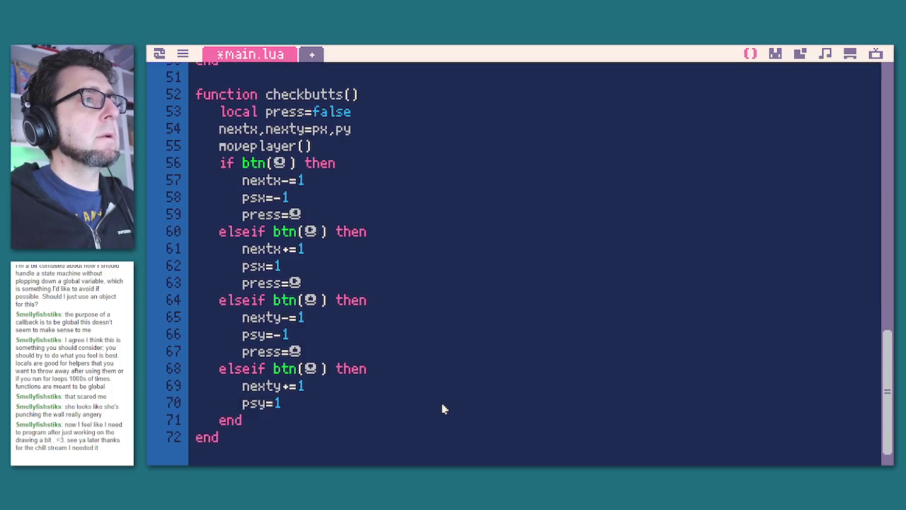
pyautogui.press('Return')
pyautogui.hotkey('ctrl', 'v')
pyautogui.hotkey('shift', 'Left')
pyautogui.press('Up')
pyautogui.press('Up')
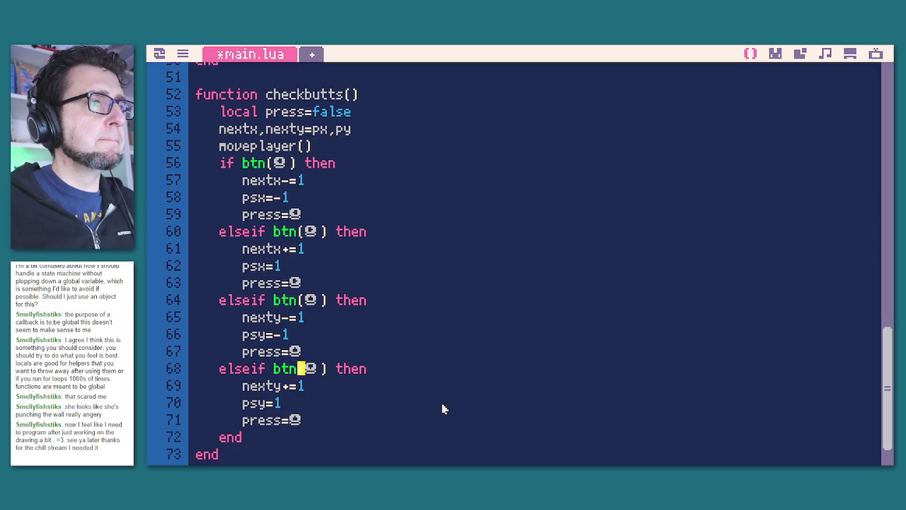
pyautogui.press('Up')
pyautogui.hotkey('shift', 'Left')
pyautogui.press('Down')
pyautogui.press('Down')
pyautogui.press('Down')
pyautogui.press('End')
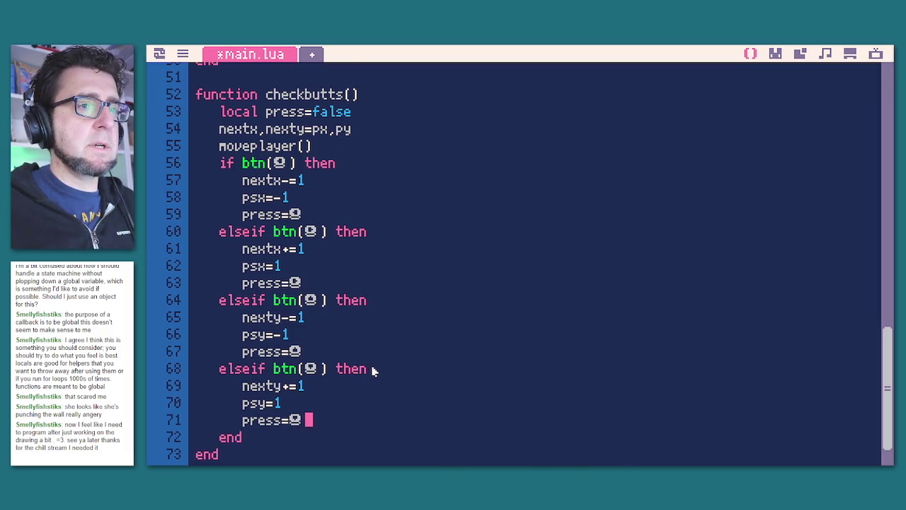
pyautogui.scroll(-2, 372, 371)
# Add an 'if press then … end' block below the button checks.
pyautogui.press('Down')
pyautogui.press('Return')
pyautogui.press('Return')
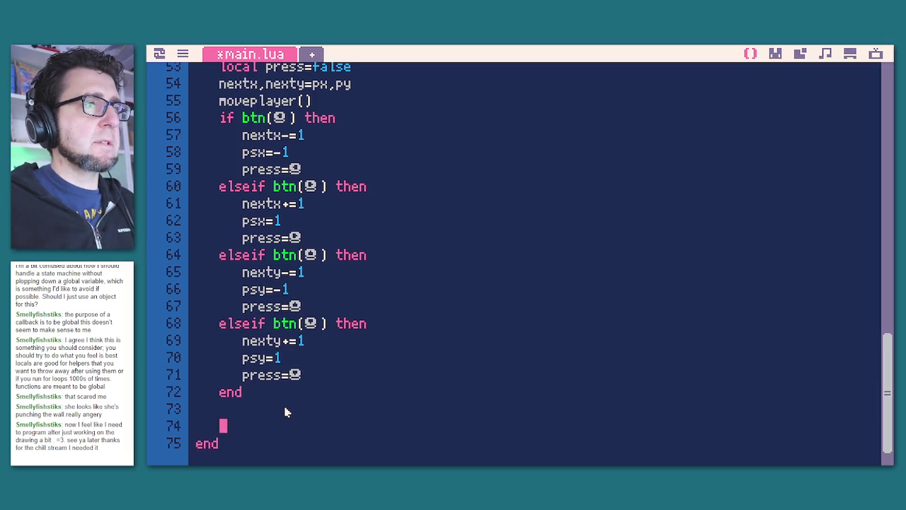
pyautogui.write('if not press and')
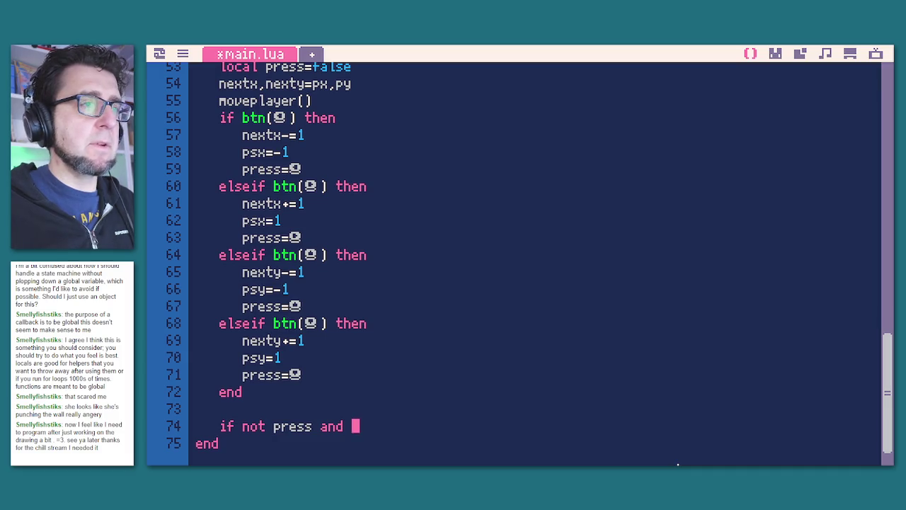
pyautogui.press('BackSpace')
pyautogui.press('BackSpace')
pyautogui.press('BackSpace')
pyautogui.write('press then')
pyautogui.press('Return')
pyautogui.press('Return')
pyautogui.write('end')
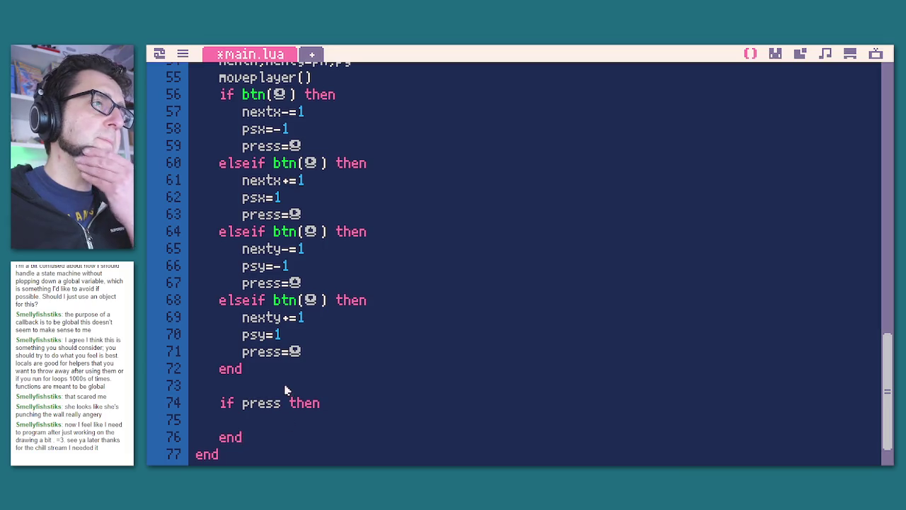
# Put an indented walkdir=press inside the block, then save and run the cart.
pyautogui.click(268, 424)
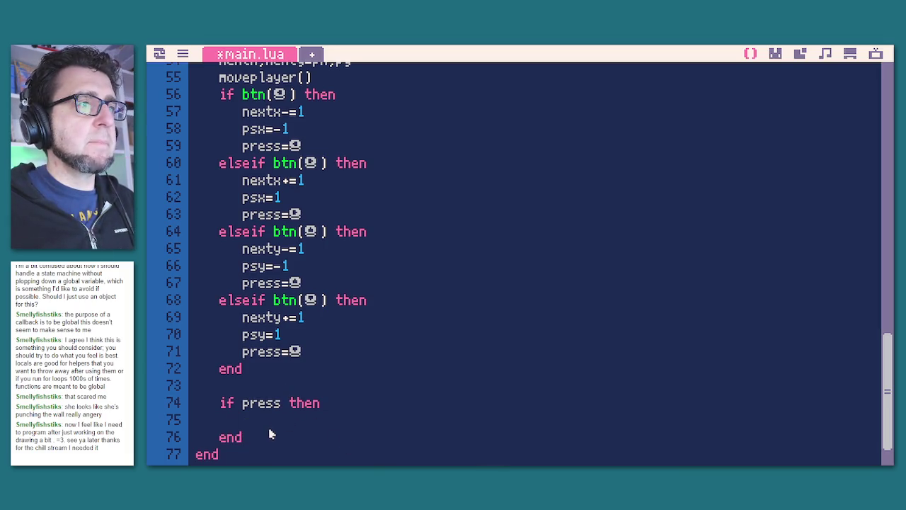
pyautogui.press('Tab')
pyautogui.write('walkdir')
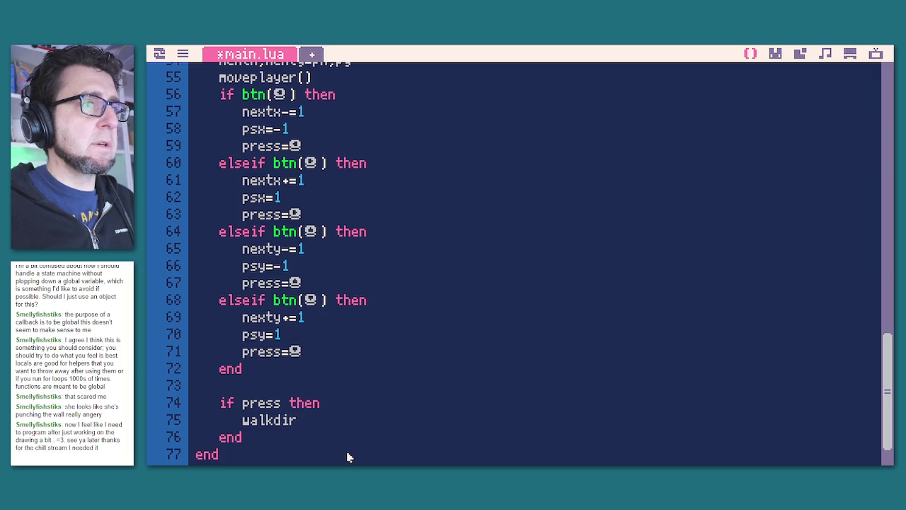
pyautogui.write('=press')
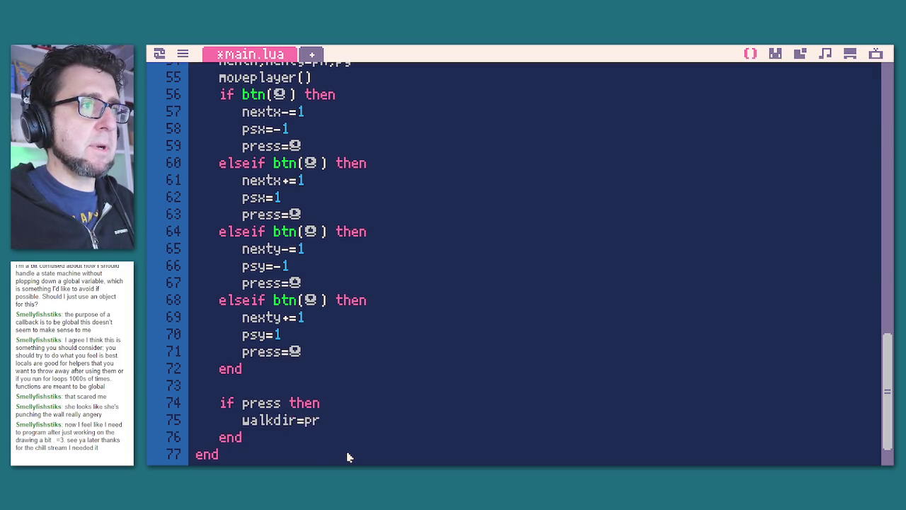
pyautogui.hotkey('ctrl', 's')
pyautogui.hotkey('ctrl', 'r')
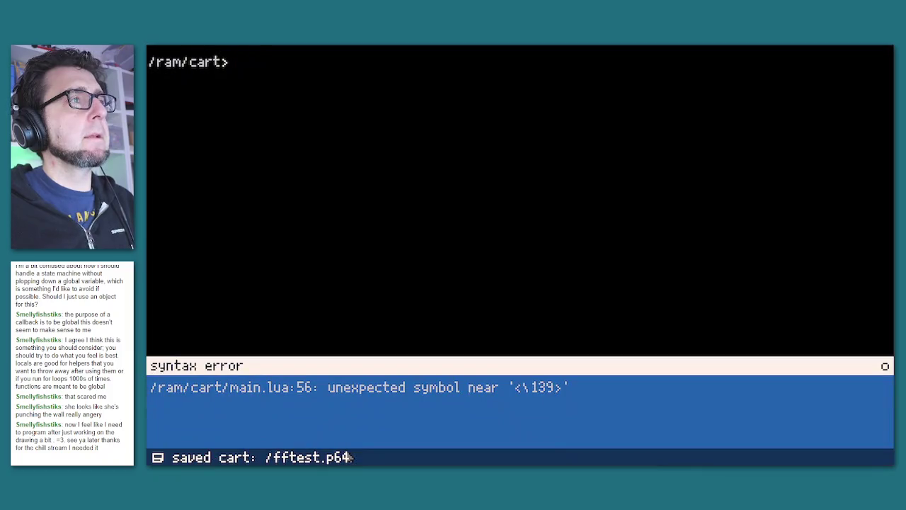
# Jump to the line-56 error, retype the btn() glyph as ⬅, and rerun.
pyautogui.press('Escape')
pyautogui.press('Escape')
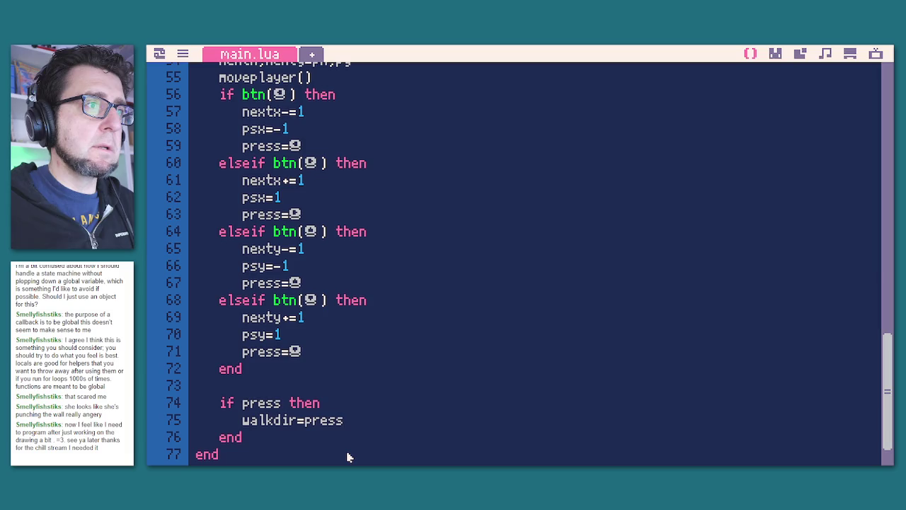
pyautogui.hotkey('ctrl', 's')
pyautogui.hotkey('ctrl', 'r')
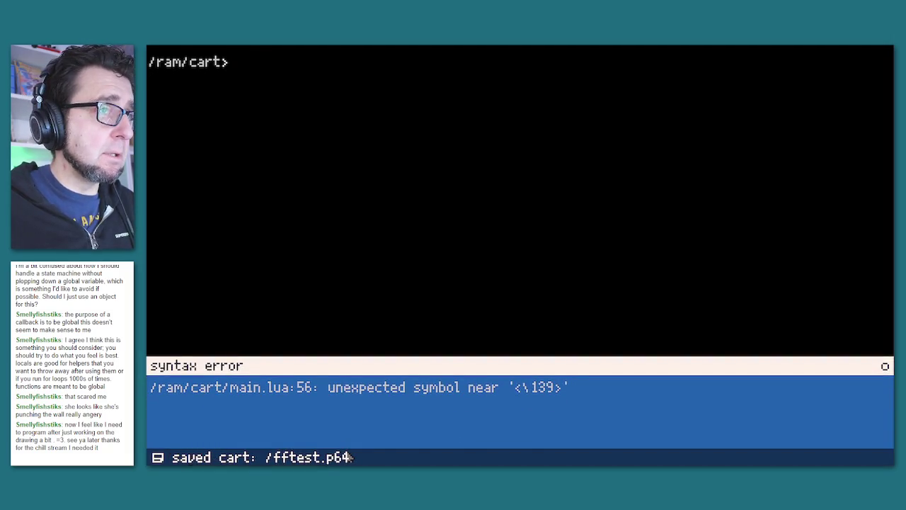
pyautogui.click(332, 388)
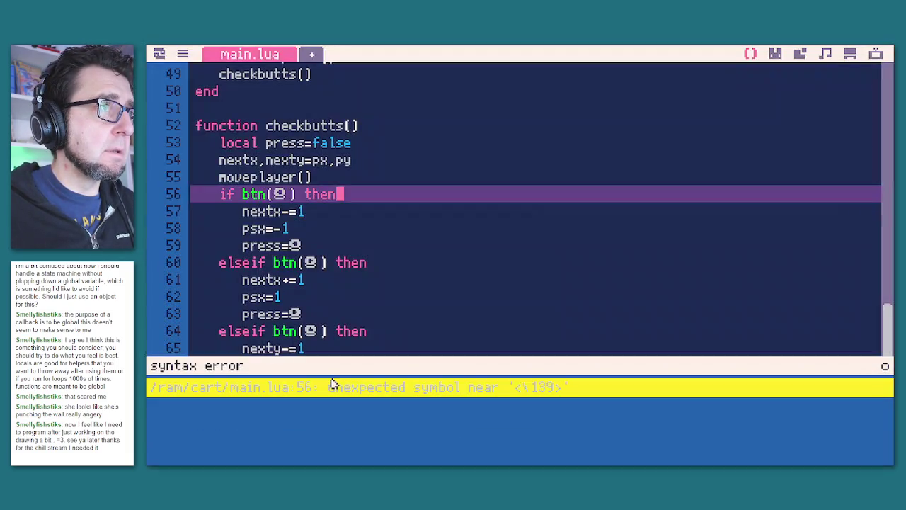
pyautogui.click(300, 195)
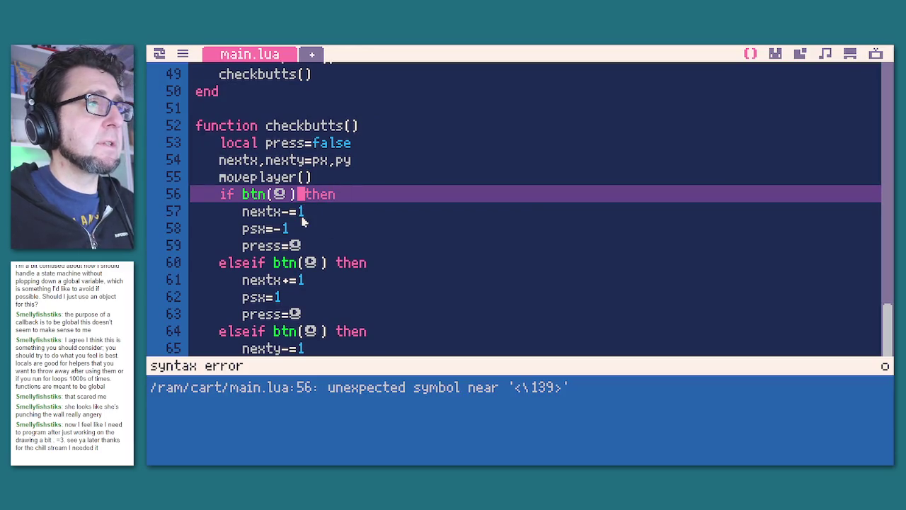
pyautogui.hotkey('shift', 'Left')
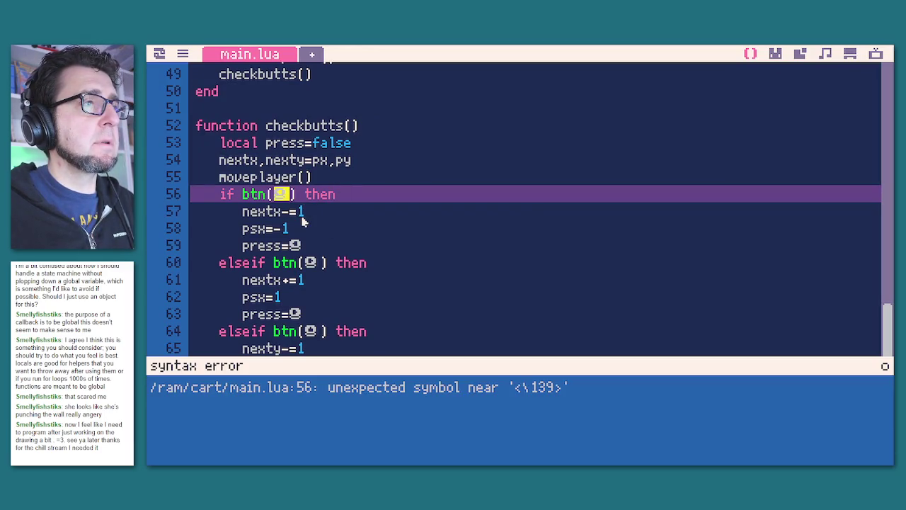
pyautogui.write('⬅')
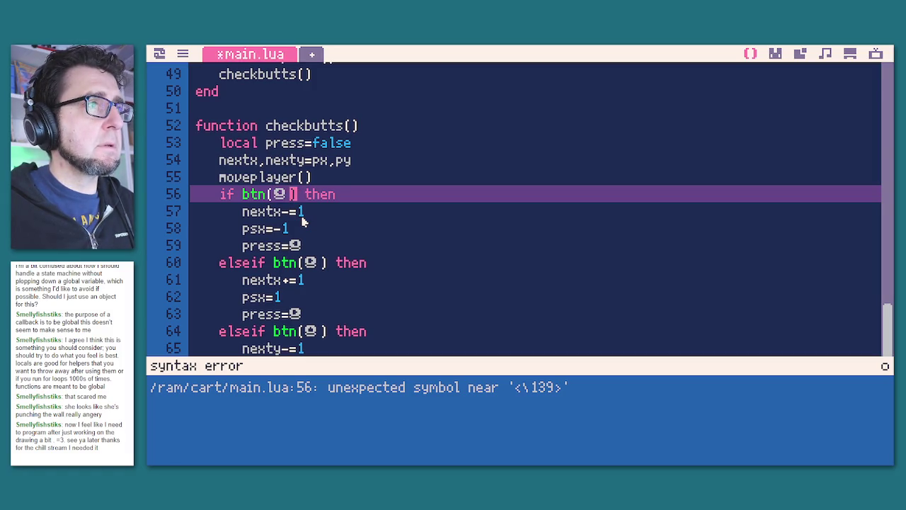
pyautogui.press('Left')
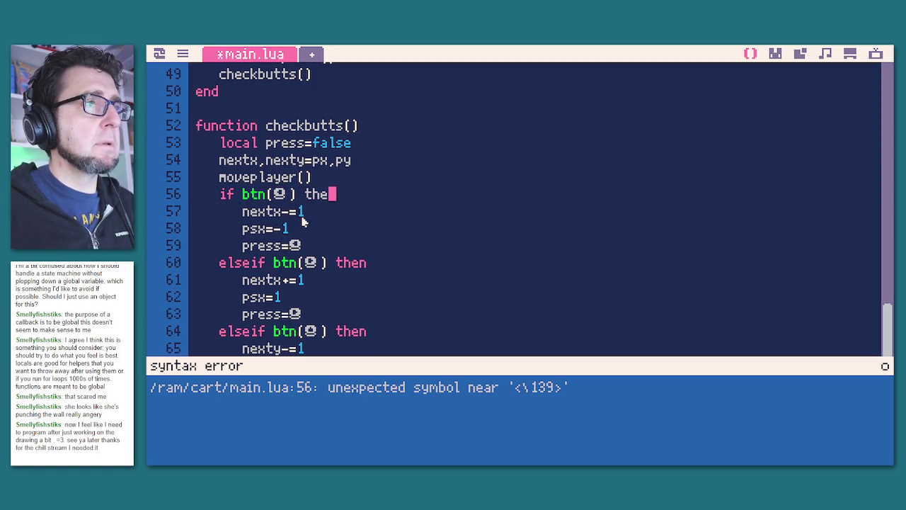
pyautogui.press('Right')
pyautogui.hotkey('ctrl', 's')
pyautogui.hotkey('ctrl', 'r')
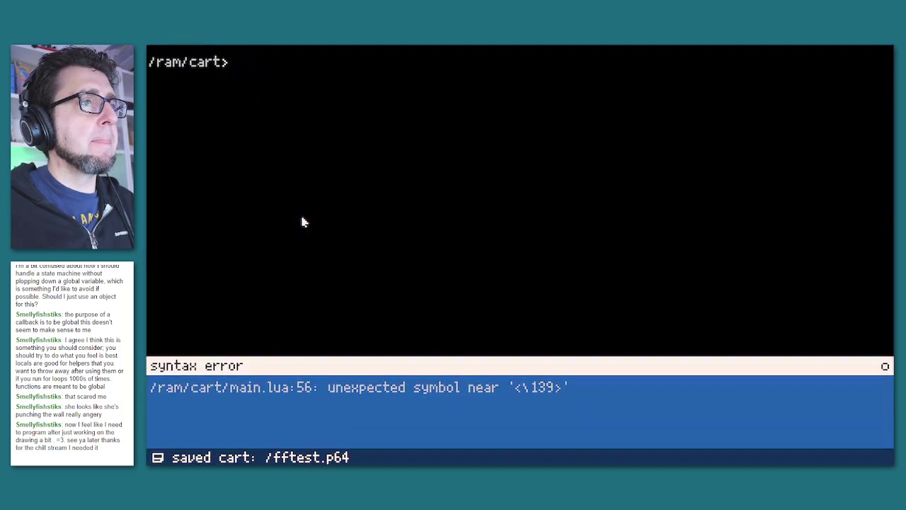
# Replace line 56's glyph with btn(0), then save and rerun the cart.
pyautogui.press('Escape')
pyautogui.press('Left')
pyautogui.press('Left')
pyautogui.press('Left')
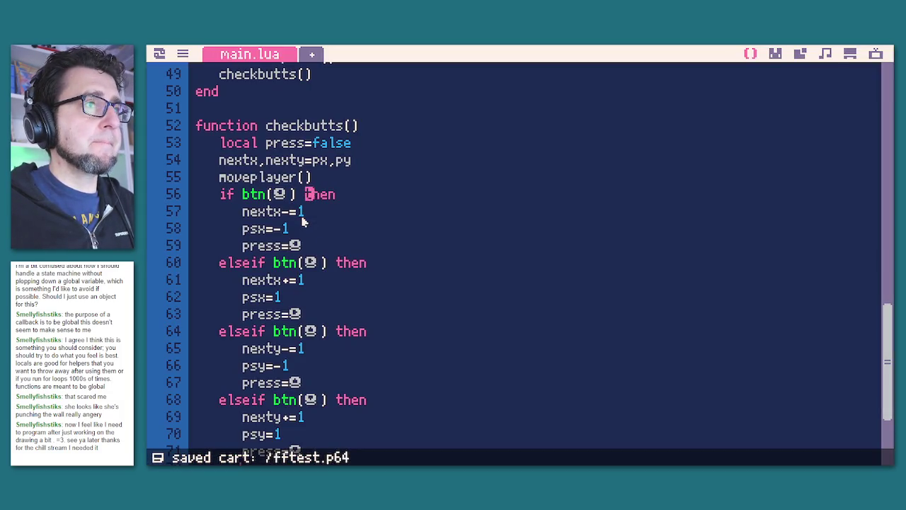
pyautogui.press('BackSpace')
pyautogui.write('0s')
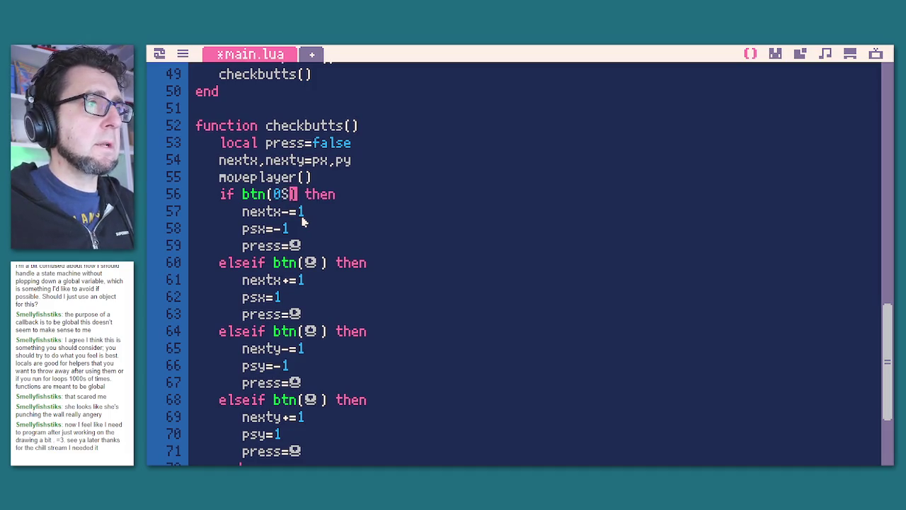
pyautogui.press('BackSpace')
pyautogui.hotkey('ctrl', 's')
pyautogui.hotkey('ctrl', 'r')
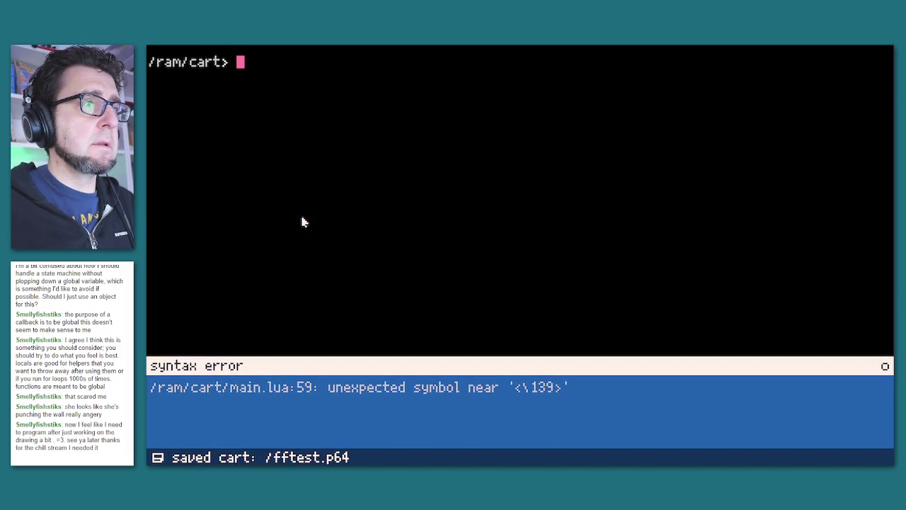
# Replace the stray glyphs in the right branch's btn() and press= with button numbers.
pyautogui.click(269, 382)
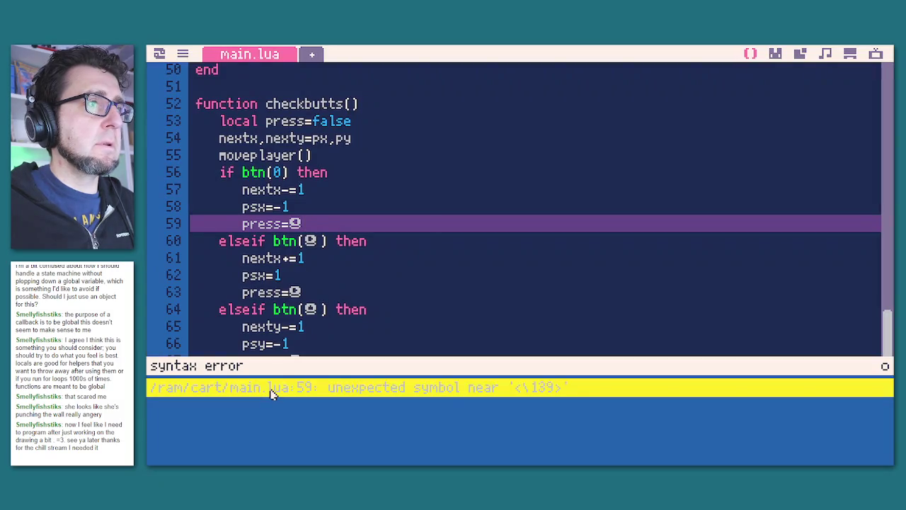
pyautogui.press('BackSpace')
pyautogui.write('0')
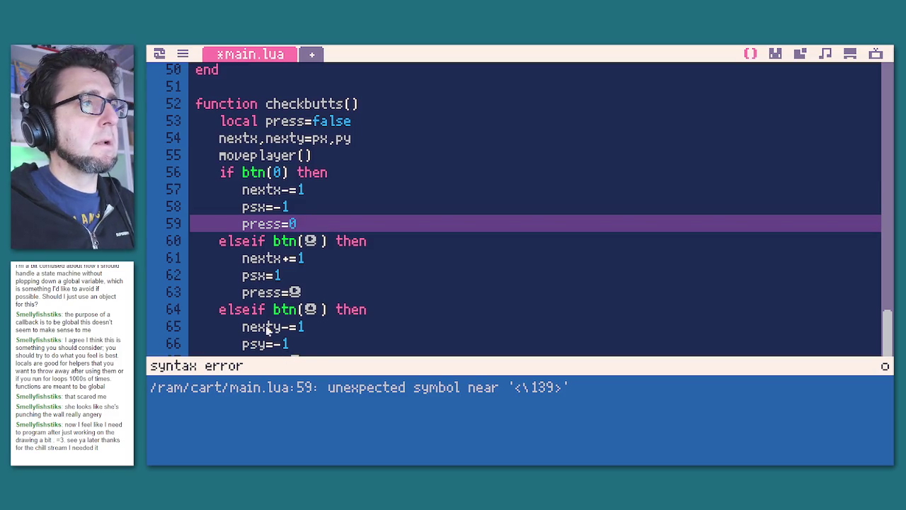
pyautogui.click(310, 242)
pyautogui.write('1')
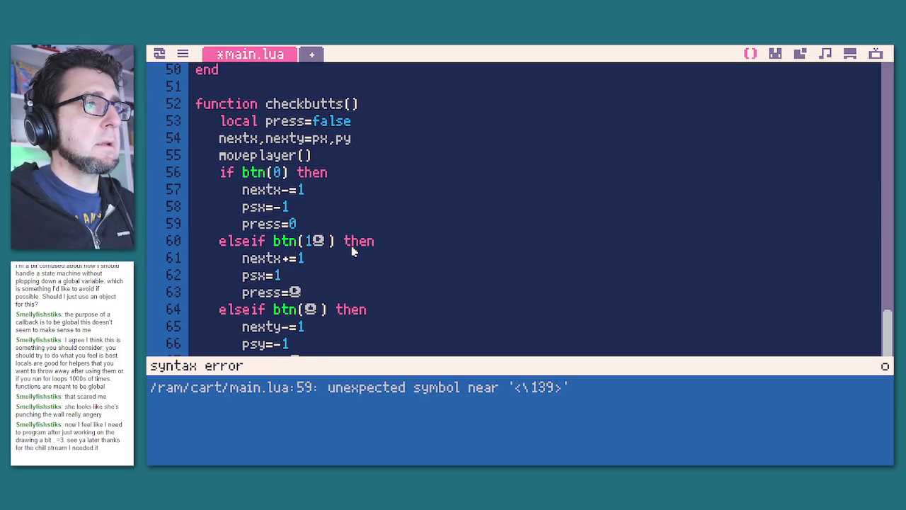
pyautogui.press('BackSpace')
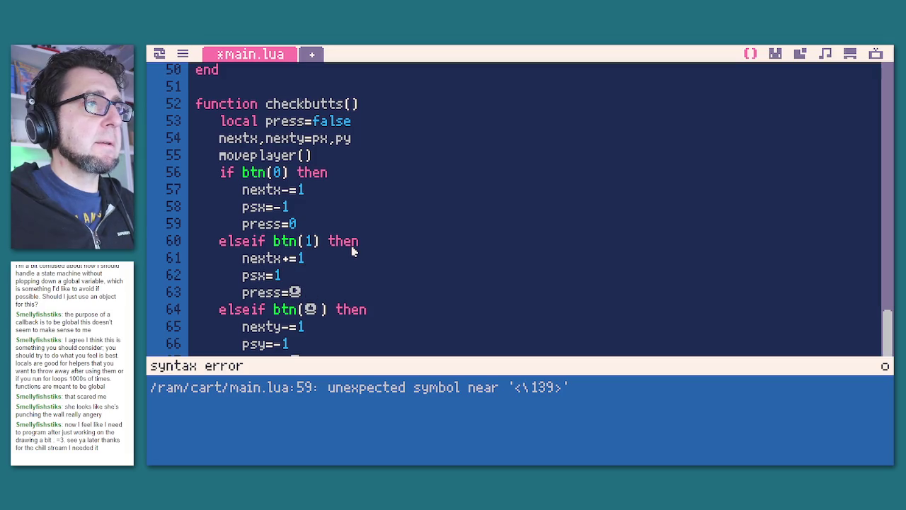
pyautogui.press('BackSpace')
pyautogui.write('1')
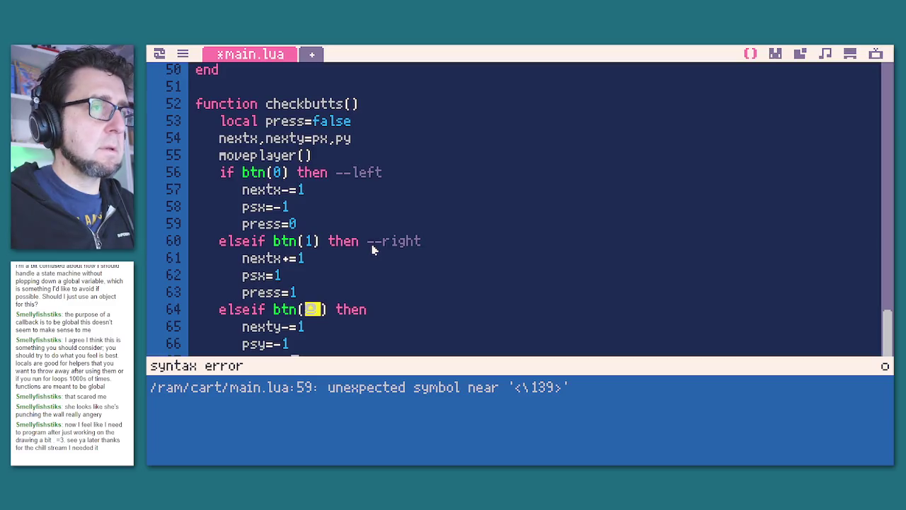
pyautogui.write('2')
# Add a --up comment to the up-branch check and fix its 'then' keyword.
pyautogui.press('Right')
pyautogui.press('Right')
pyautogui.press('Right')
pyautogui.write('-up')
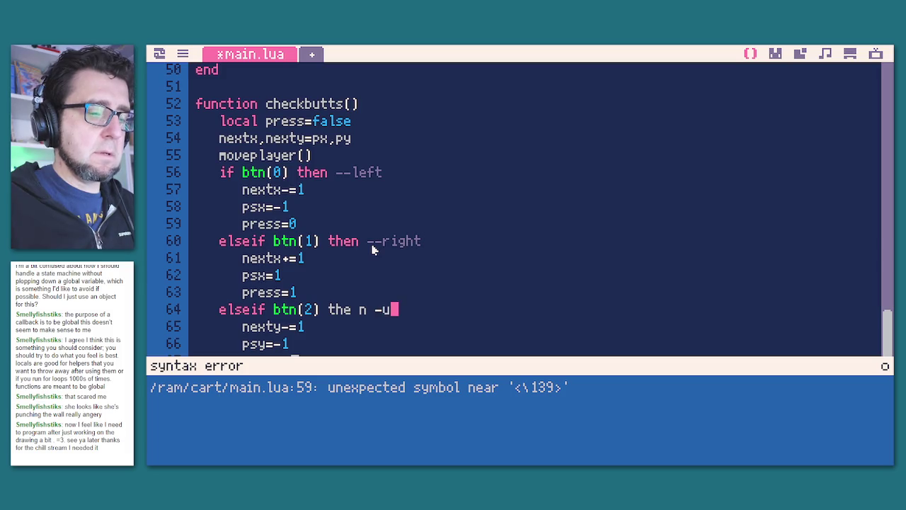
pyautogui.press('Left')
pyautogui.press('Left')
pyautogui.press('Left')
pyautogui.press('BackSpace')
pyautogui.press('Down')
pyautogui.press('Down')
pyautogui.press('Down')
pyautogui.scroll(-2, 397, 226)
pyautogui.press('Up')
pyautogui.press('Up')
pyautogui.press('Up')
pyautogui.click(383, 211)
pyautogui.write('-')
# Set the up branch to press=2, the down branch to btn(3)/press=3 with --down, and save.
pyautogui.press('Down')
pyautogui.press('Down')
pyautogui.press('Down')
pyautogui.press('BackSpace')
pyautogui.write('2')
pyautogui.click(415, 326)
pyautogui.press('BackSpace')
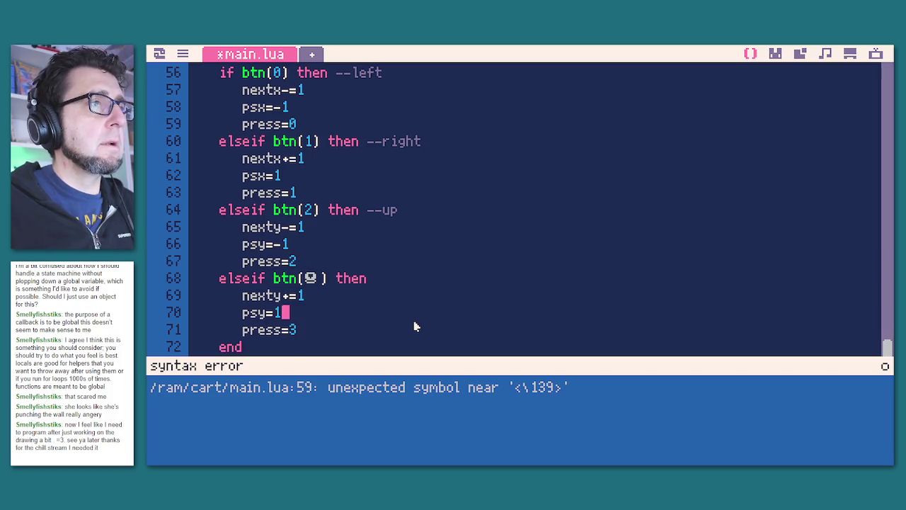
pyautogui.press('BackSpace')
pyautogui.write('3) the')
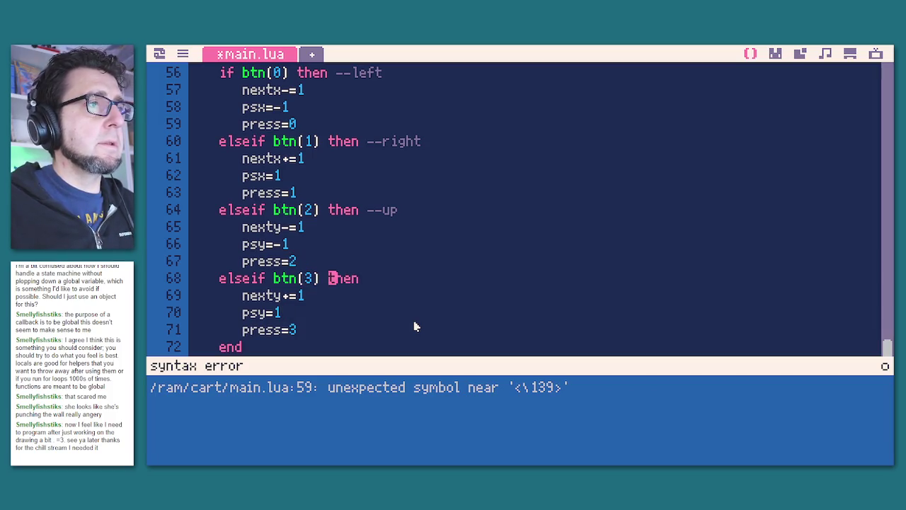
pyautogui.write('n --down')
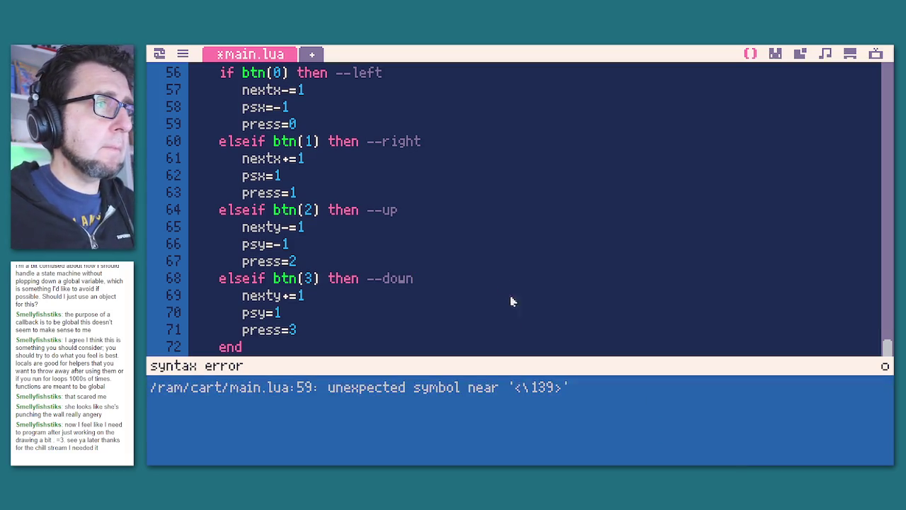
pyautogui.hotkey('ctrl', 's')
# Run the game and press up, right, down and left to check the player's facing.
pyautogui.hotkey('ctrl', 'r')
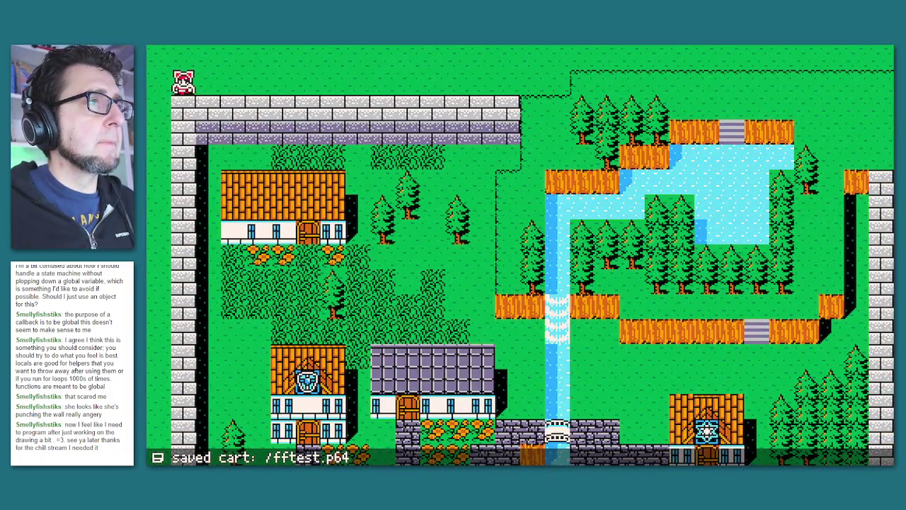
pyautogui.press('Up')
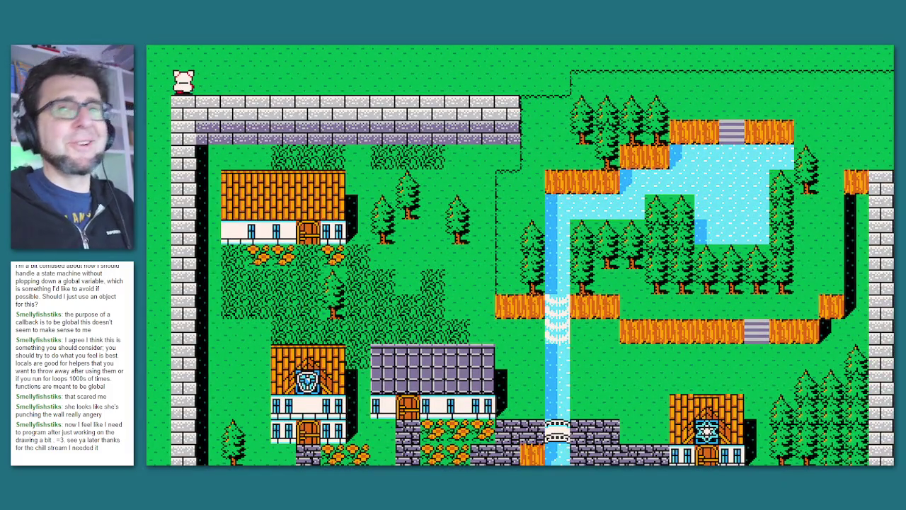
pyautogui.press('Right')
pyautogui.press('Down')
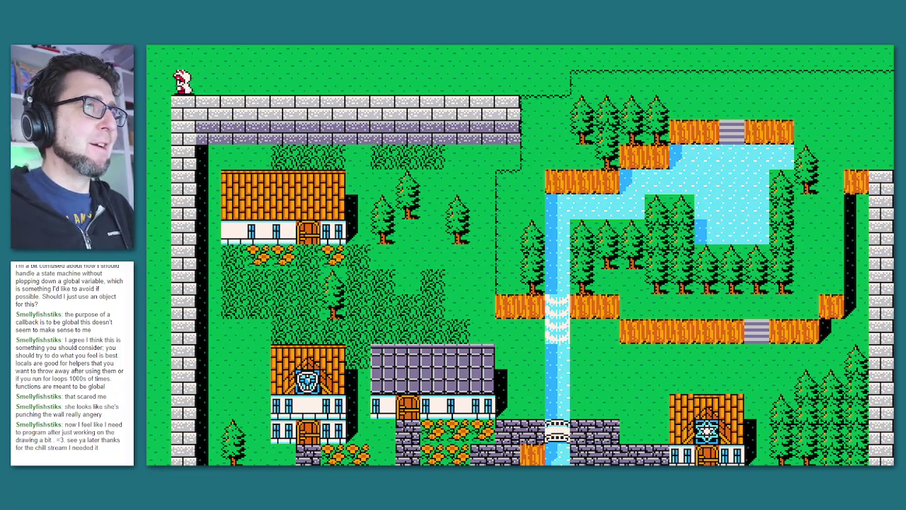
pyautogui.press('Left')
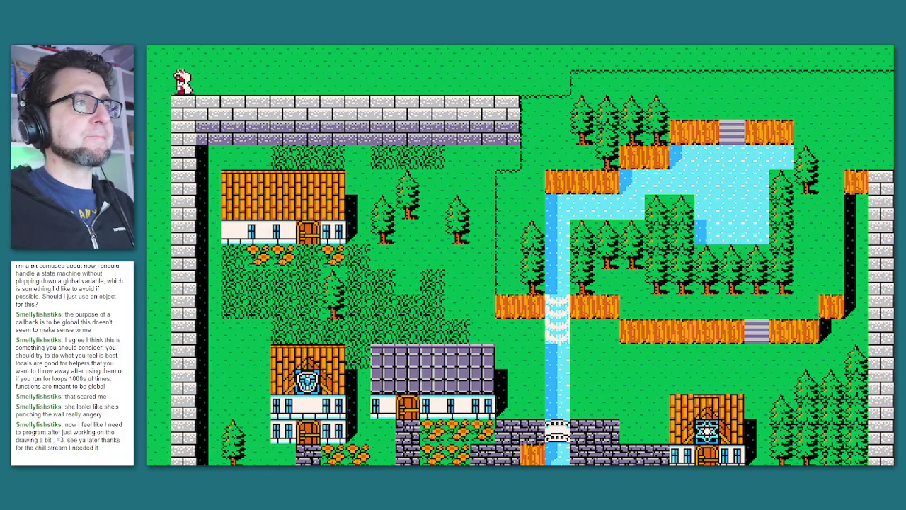
pyautogui.press('Escape')
pyautogui.hotkey('ctrl', 'r')
pyautogui.press('Escape')
pyautogui.scroll(5, 422, 321)
pyautogui.scroll(7, 422, 320)
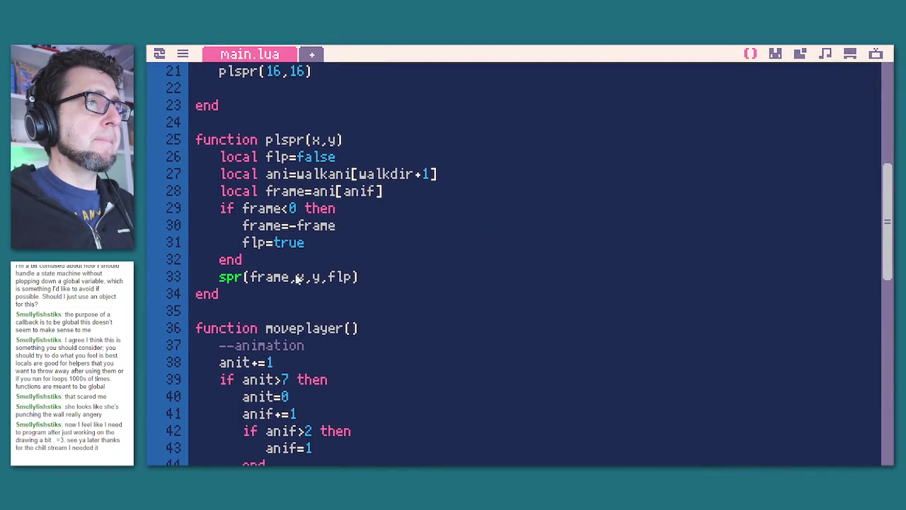
# Check the position variable names px and psx at the top of the code.
pyautogui.scroll(4, 298, 279)
pyautogui.scroll(-4, 287, 276)
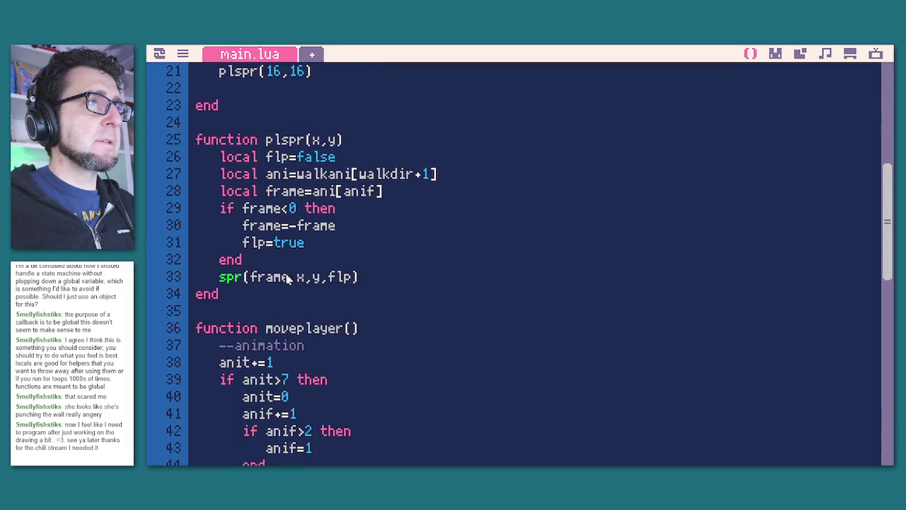
pyautogui.scroll(6, 288, 269)
pyautogui.scroll(1, 260, 170)
pyautogui.doubleClick(228, 104)
pyautogui.scroll(-2, 394, 384)
pyautogui.scroll(2, 378, 383)
pyautogui.doubleClick(228, 89)
pyautogui.scroll(-5, 274, 345)
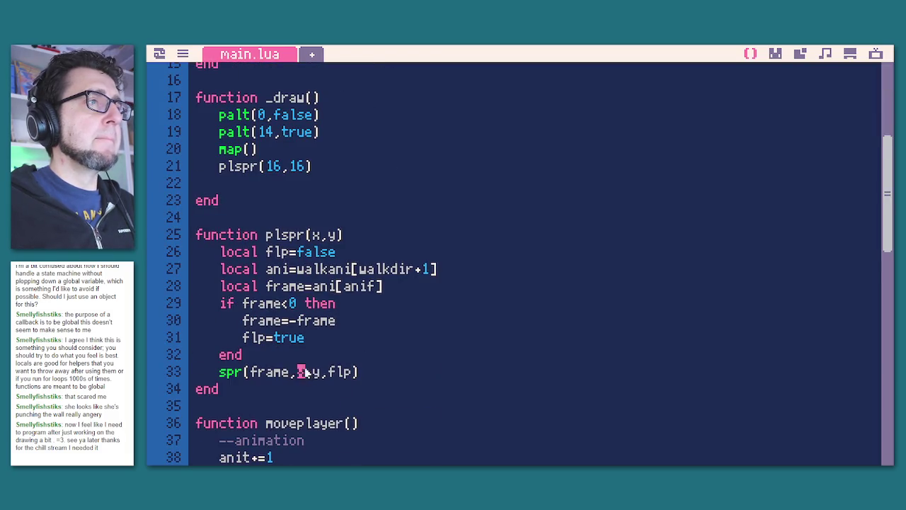
# Change the sprite call to draw at px*16, py*16, then save and run.
pyautogui.press('BackSpace')
pyautogui.write('px')
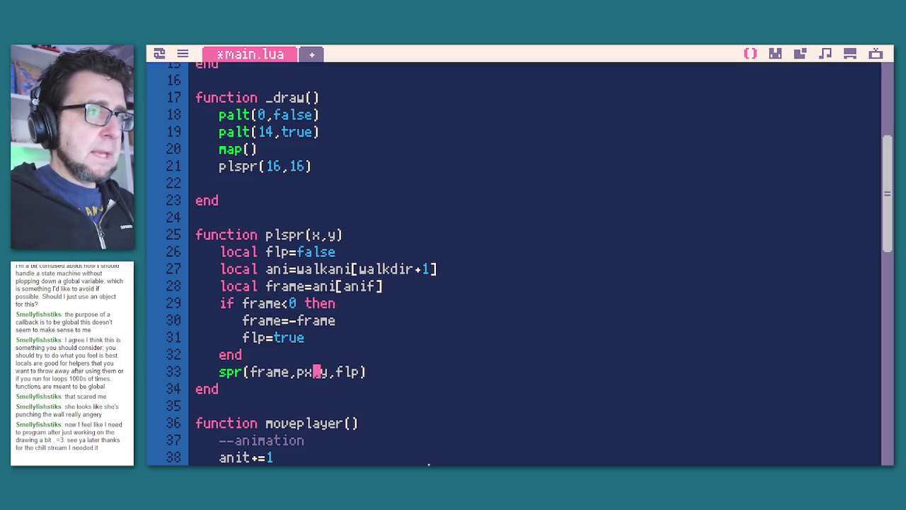
pyautogui.write('+16')
pyautogui.hotkey('shift', 'Left')
pyautogui.hotkey('shift', 'Left')
pyautogui.hotkey('shift', 'Left')
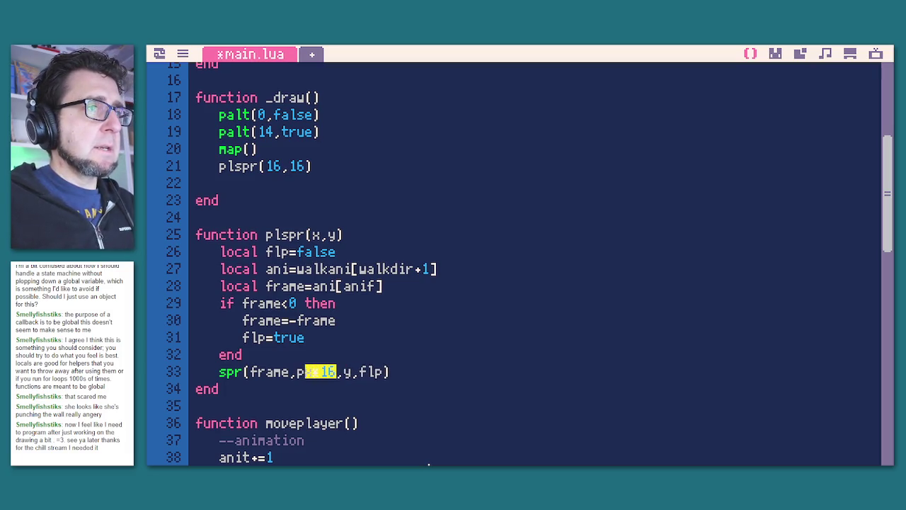
pyautogui.press('Right')
pyautogui.write('p')
pyautogui.press('Right')
pyautogui.write('*16')
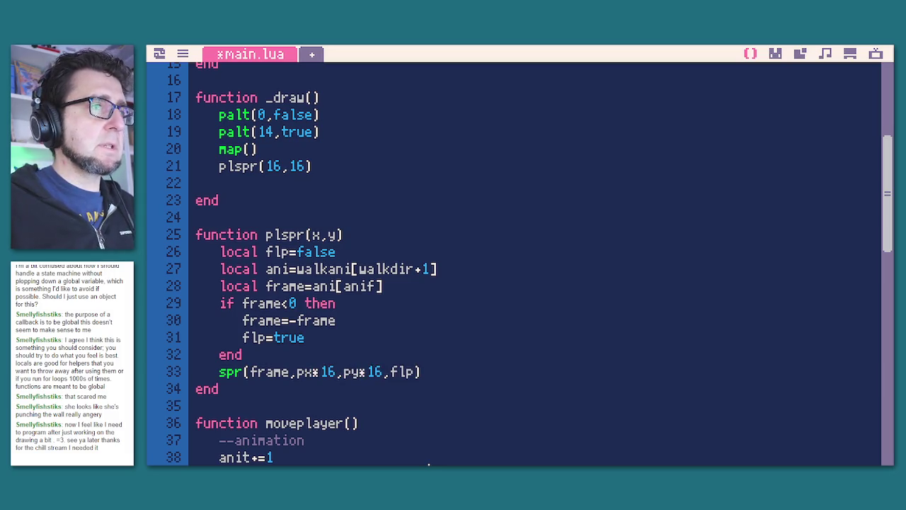
pyautogui.hotkey('ctrl', 's')
pyautogui.hotkey('ctrl', 'r')
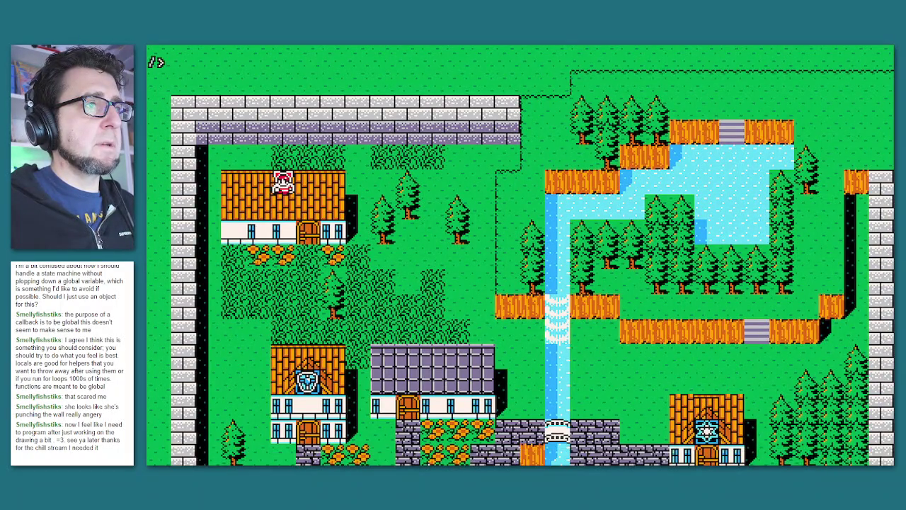
# Try a starting tile of 8,7 and run the game.
pyautogui.press('Escape')
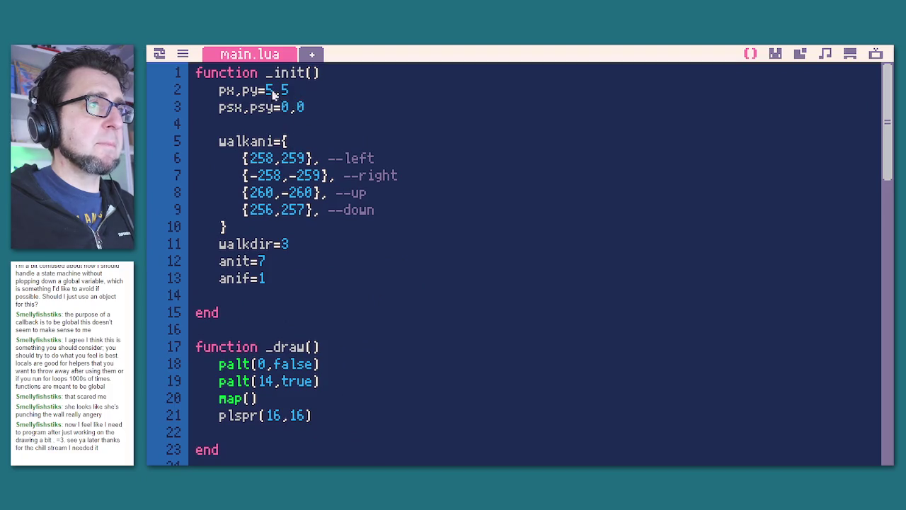
pyautogui.press('BackSpace')
pyautogui.write('8,')
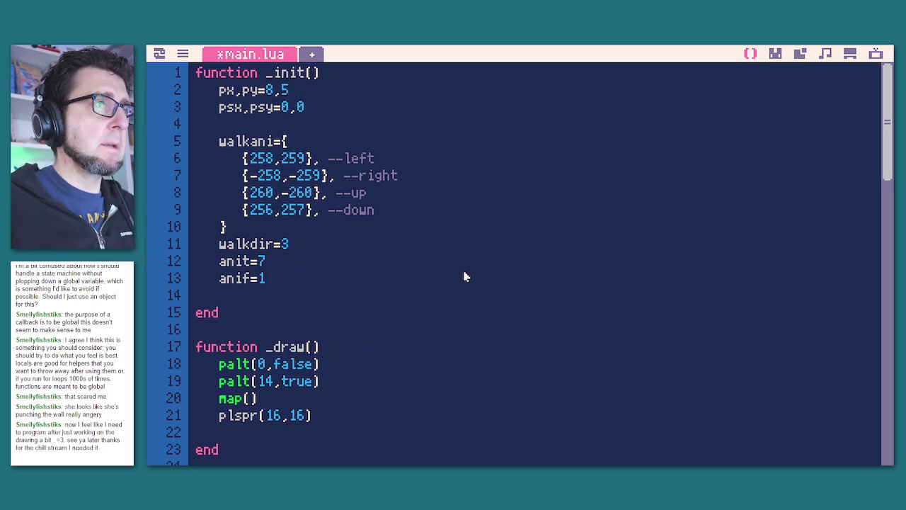
pyautogui.write('7')
pyautogui.hotkey('ctrl', 's')
pyautogui.hotkey('ctrl', 'r')
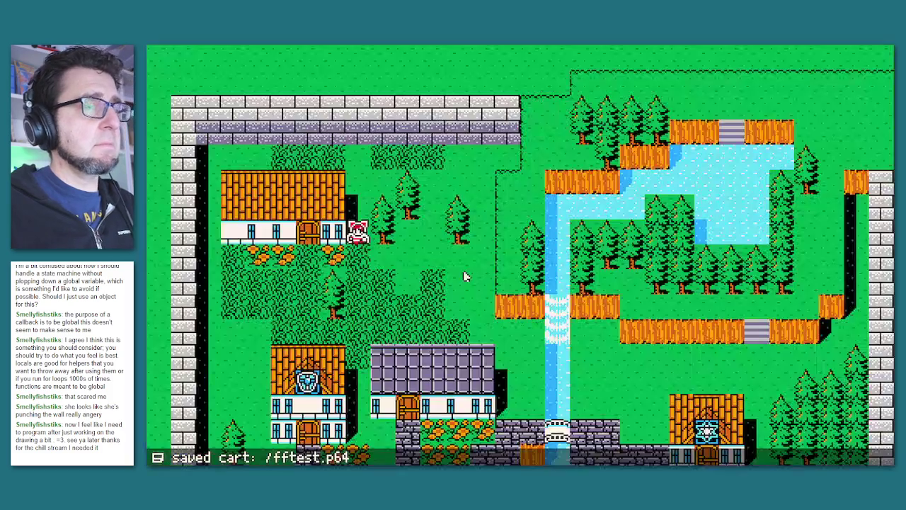
# Change the starting y value to 10 and rerun the game.
pyautogui.press('Escape')
pyautogui.press('BackSpace')
pyautogui.write('10')
pyautogui.hotkey('ctrl', 's')
pyautogui.hotkey('ctrl', 'r')
# Set the starting tile to px,py=10,9, run the game, and return to the code's end.
pyautogui.press('Escape')
pyautogui.press('BackSpace')
pyautogui.press('BackSpace')
pyautogui.write('9')
pyautogui.press('Left')
pyautogui.press('Left')
pyautogui.press('BackSpace')
pyautogui.write('10')
pyautogui.hotkey('ctrl', 's')
pyautogui.hotkey('ctrl', 'r')
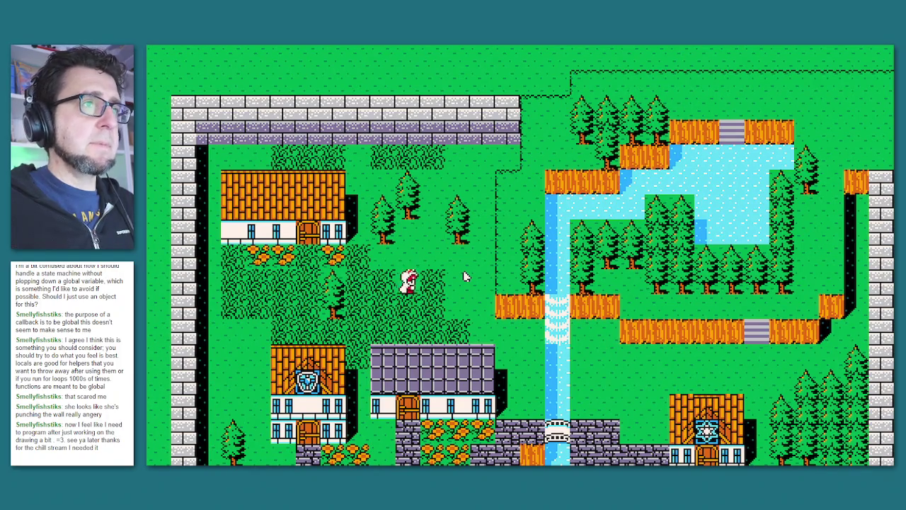
pyautogui.press('Escape')
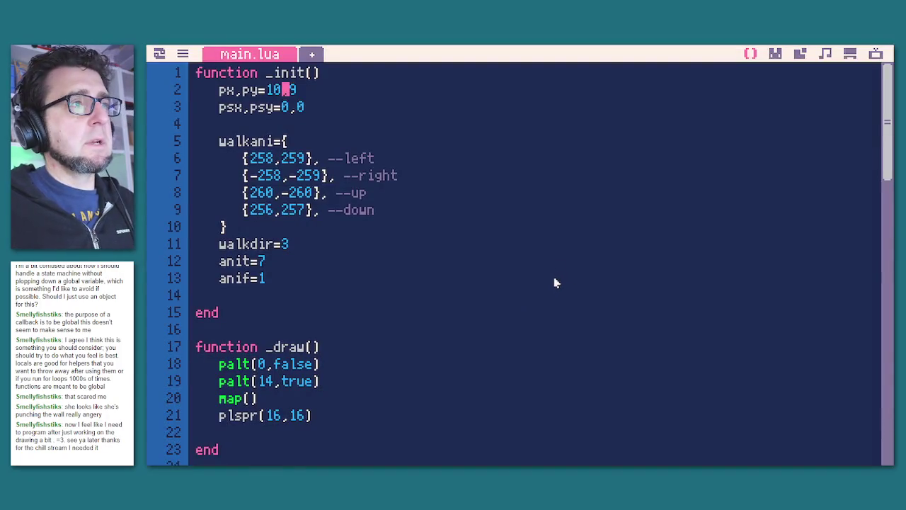
pyautogui.scroll(-15, 482, 340)
pyautogui.click(457, 457)
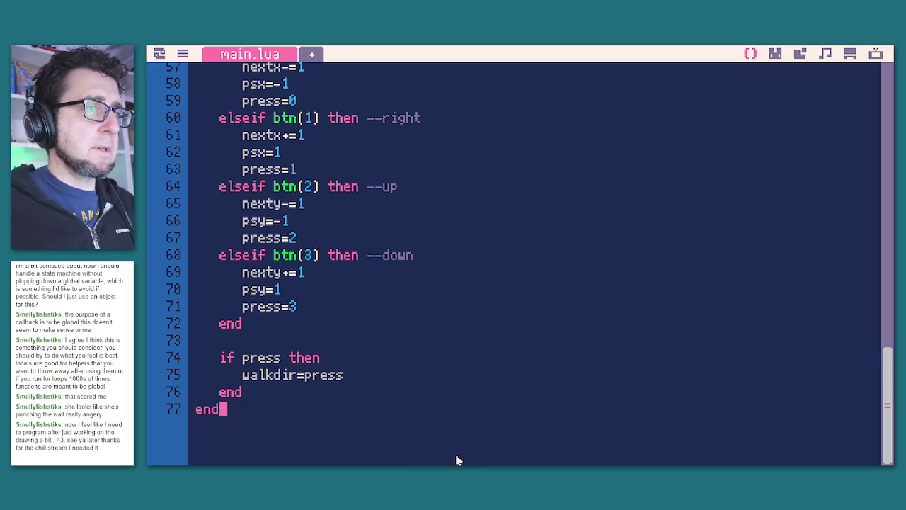
# Add an empty function walkprep(dir) ... end at the end of main.lua.
pyautogui.press('Return')
pyautogui.press('Return')
pyautogui.write('function walkprep')
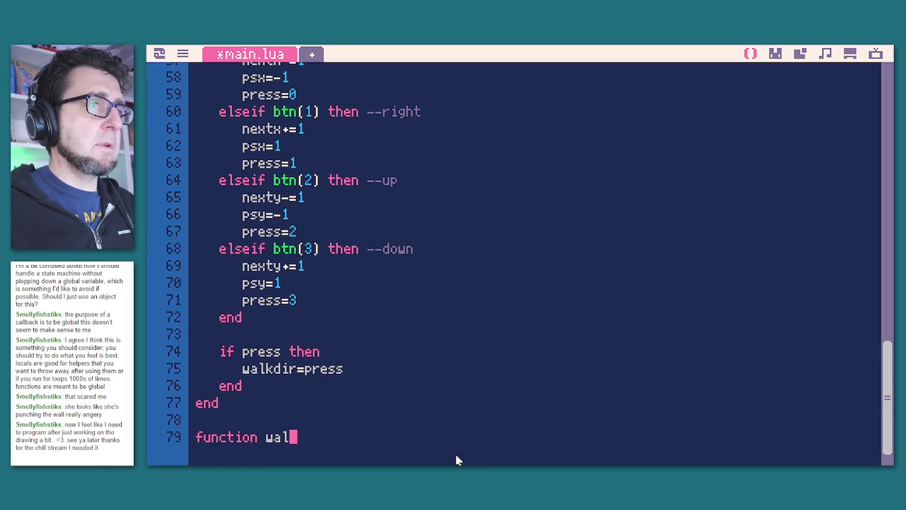
pyautogui.write('(')
pyautogui.press('BackSpace')
pyautogui.write('()')
pyautogui.press('Left')
pyautogui.write('dir')
pyautogui.press('BackSpace')
pyautogui.press('BackSpace')
pyautogui.write('ir')
pyautogui.press('Return')
pyautogui.press('Return')
pyautogui.write('end')
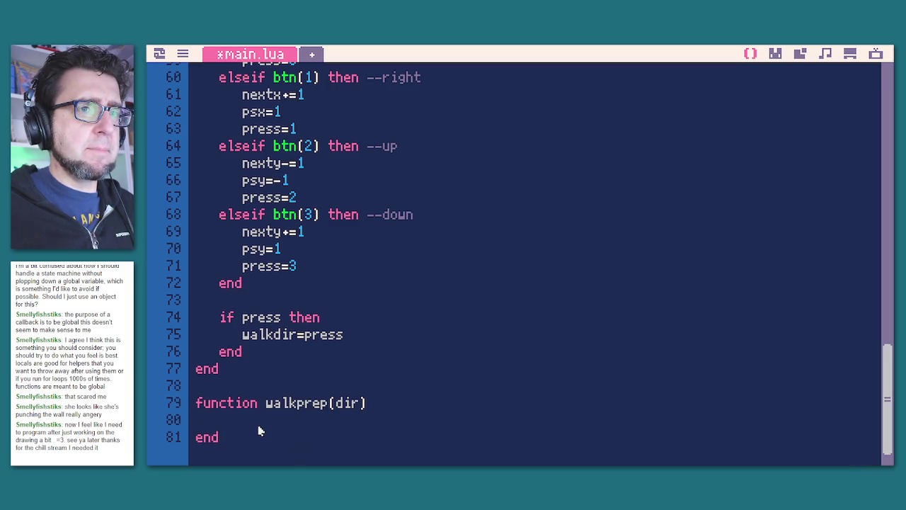
# Copy the psx,psy=0,0 line from line 3 into walkprep's body.
pyautogui.scroll(3, 299, 403)
pyautogui.scroll(6, 298, 402)
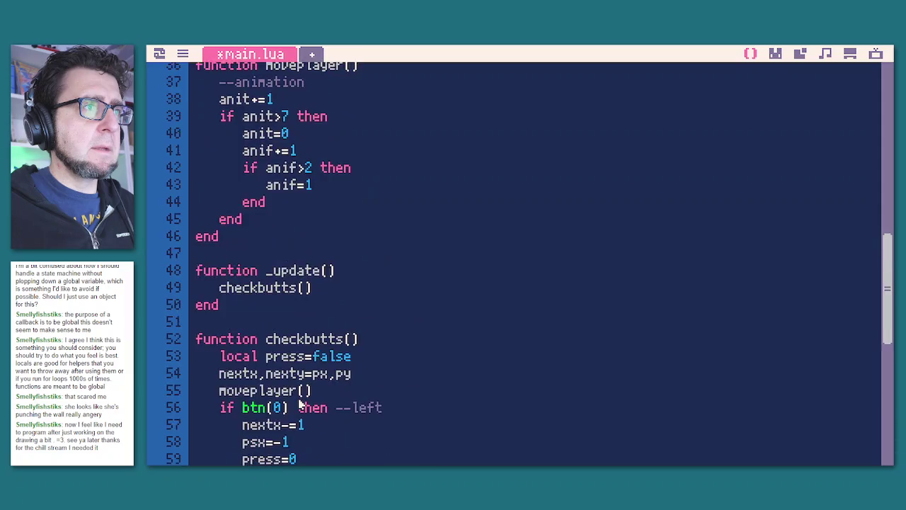
pyautogui.scroll(10, 347, 439)
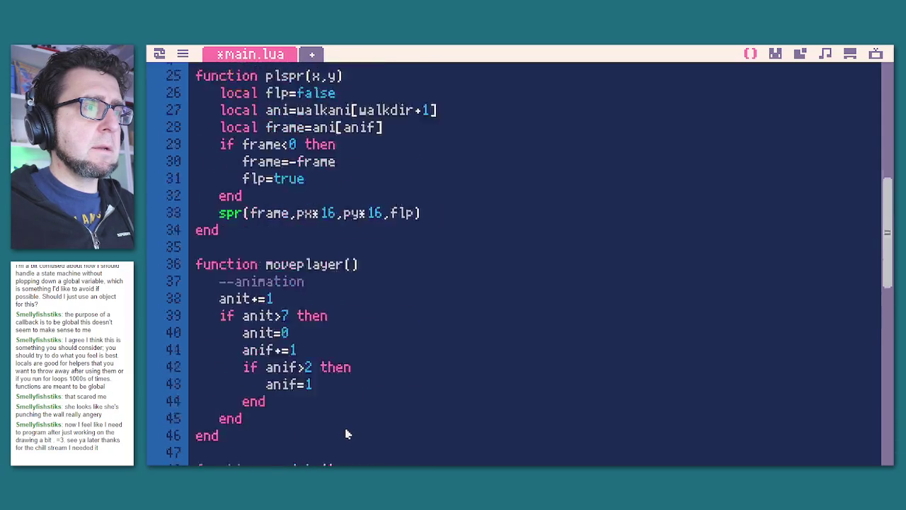
pyautogui.moveTo(316, 107); pyautogui.dragTo(220, 107)
pyautogui.hotkey('ctrl', 'c')
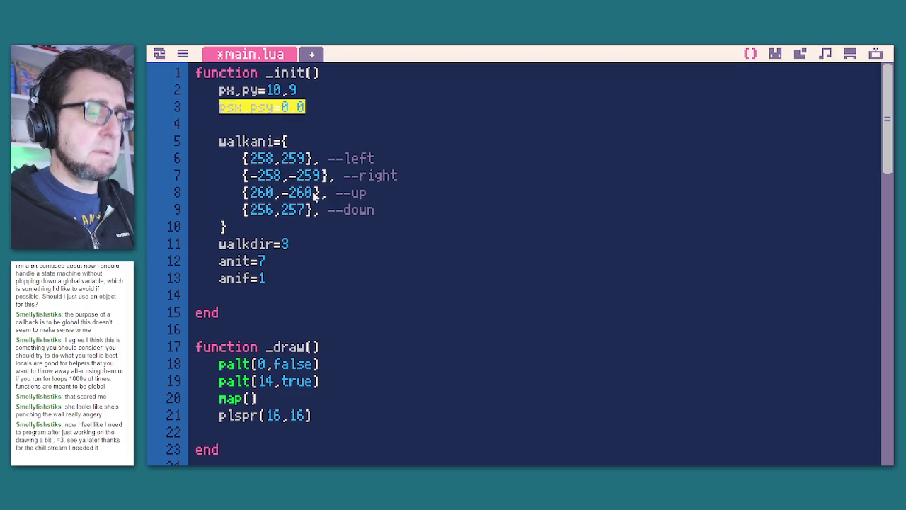
pyautogui.scroll(-20, 375, 218)
pyautogui.click(222, 394)
pyautogui.hotkey('ctrl', 'v')
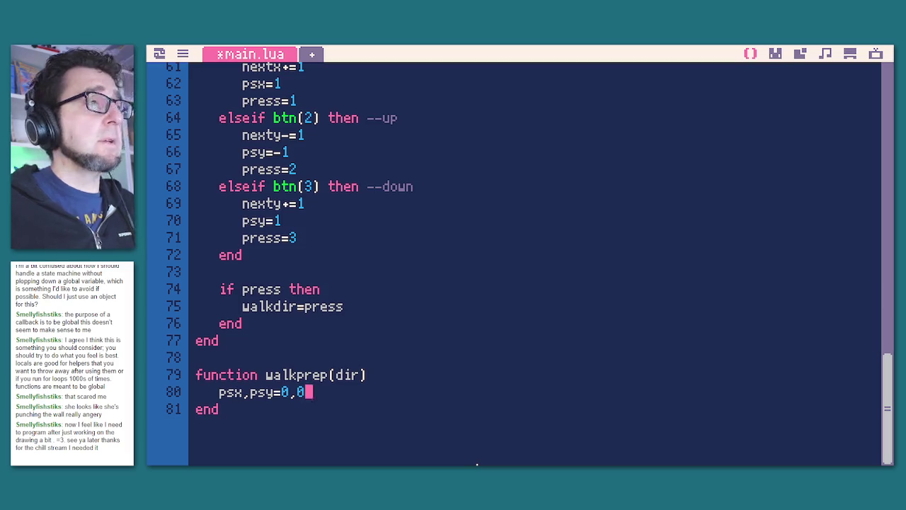
# Delete the nextx,nexty=px,py statement from checkbutts.
pyautogui.scroll(5, 495, 347)
pyautogui.click(367, 303)
pyautogui.moveTo(368, 302); pyautogui.dragTo(222, 298)
pyautogui.press('BackSpace')
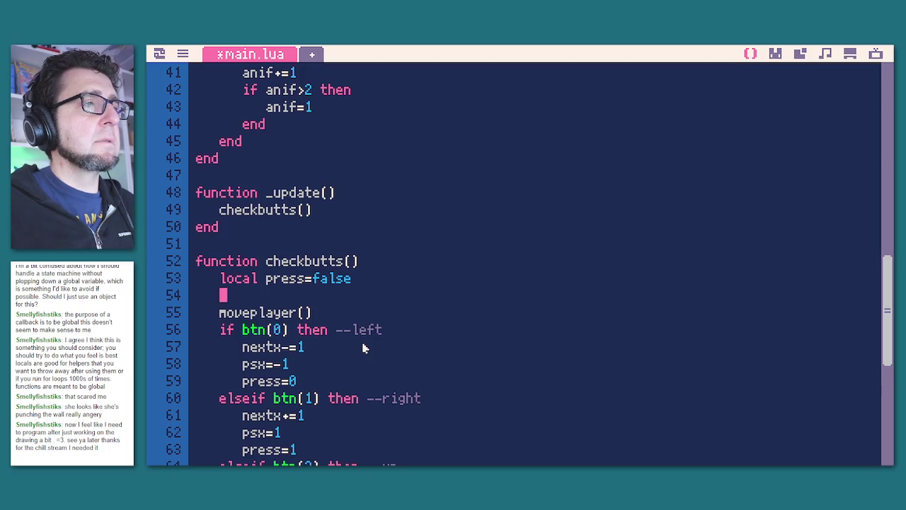
# Restore nextx,nexty=px,py and move walkdir=press from the if press block into walkprep.
pyautogui.hotkey('ctrl', 'z')
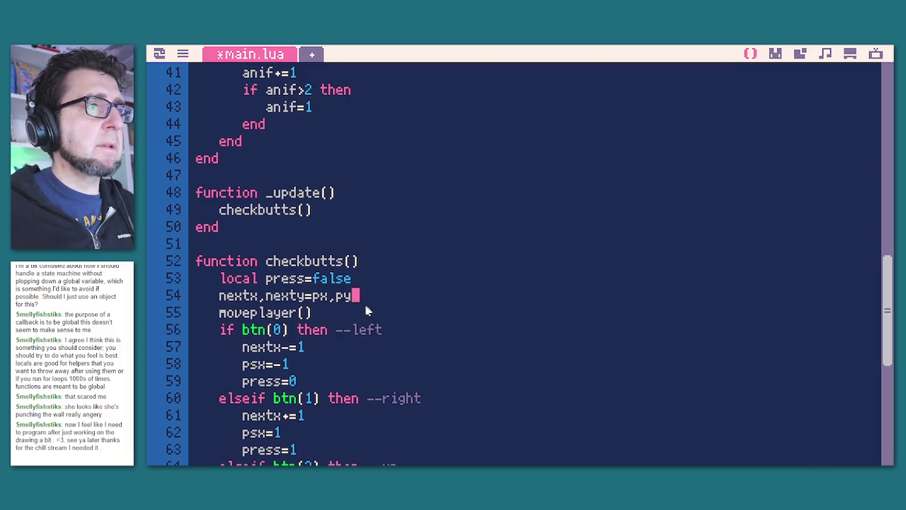
pyautogui.press('Left')
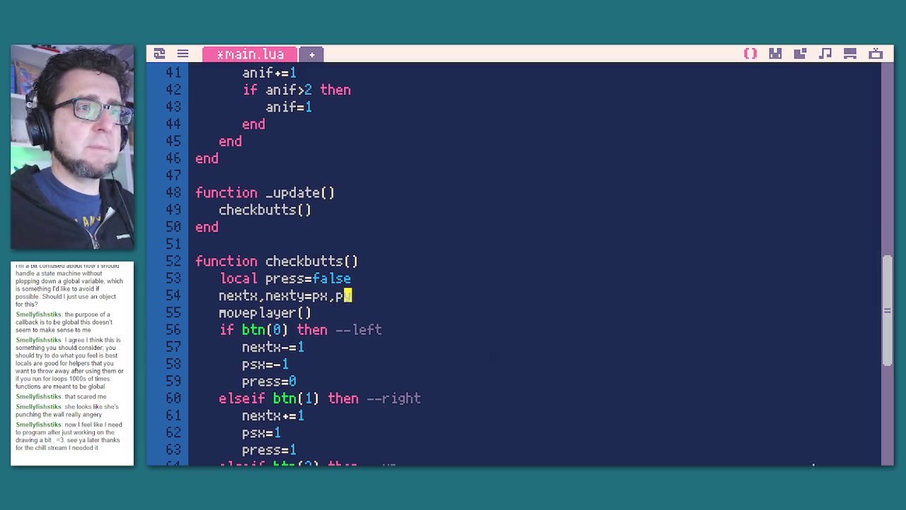
pyautogui.scroll(4, 308, 321)
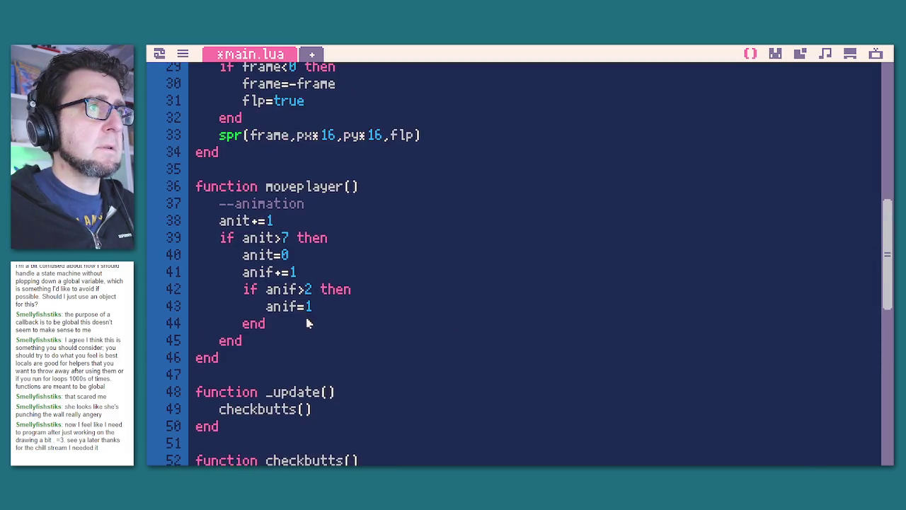
pyautogui.scroll(2, 413, 386)
pyautogui.scroll(-8, 413, 386)
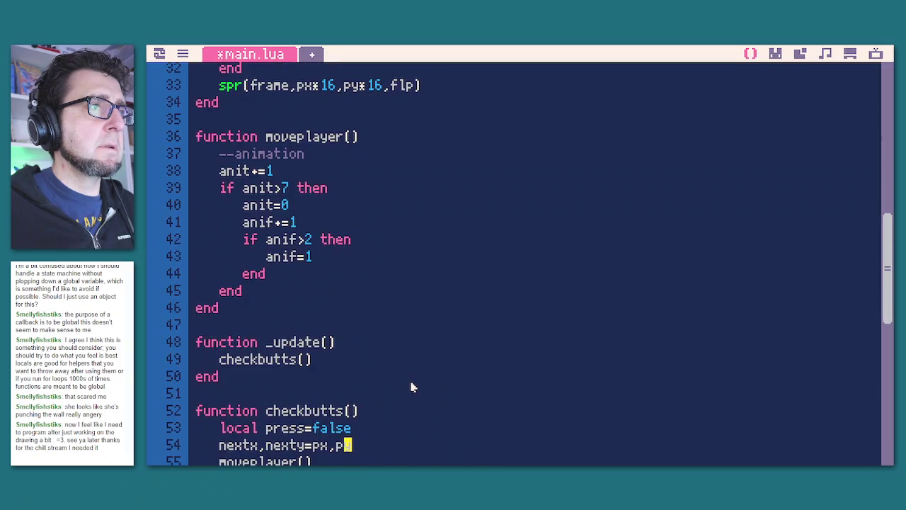
pyautogui.scroll(-5, 413, 386)
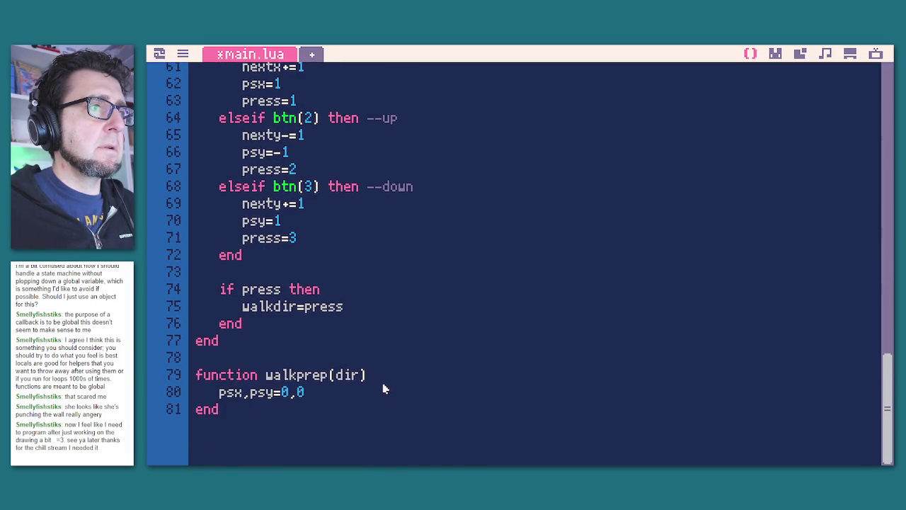
pyautogui.moveTo(356, 307)
pyautogui.mouseDown()
pyautogui.moveTo(223, 305)
pyautogui.moveTo(240, 306)
pyautogui.mouseUp()
pyautogui.hotkey('ctrl', 'c')
pyautogui.press('BackSpace')
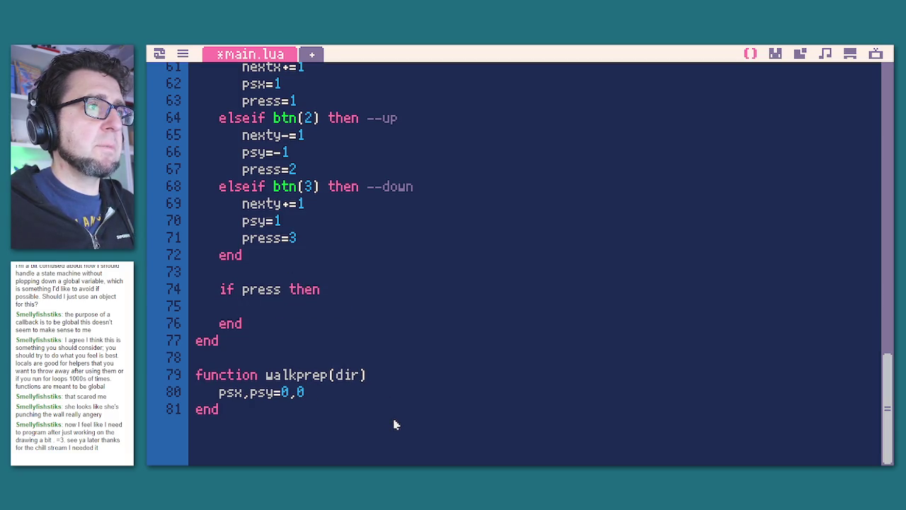
pyautogui.press('Return')
pyautogui.hotkey('ctrl', 'v')
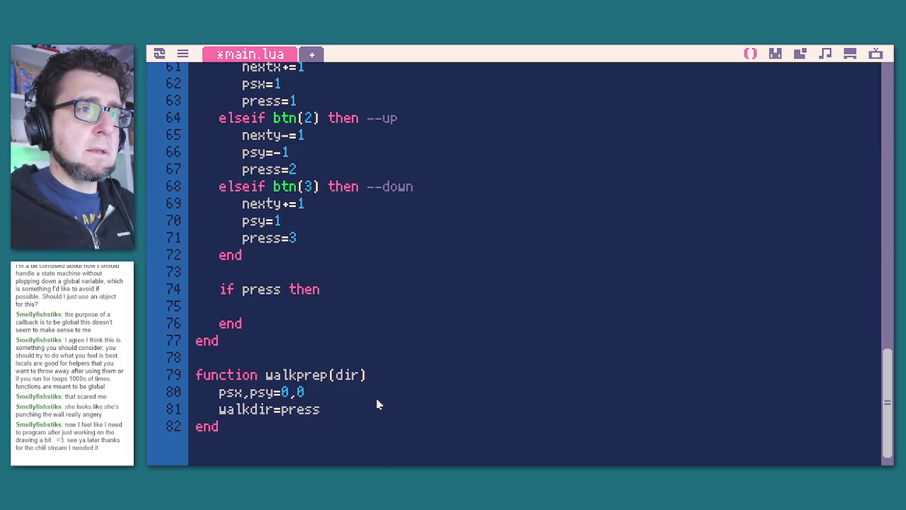
# Delete the whole walkprep function and the leftover blank lines at the file end.
pyautogui.scroll(-1, 372, 388)
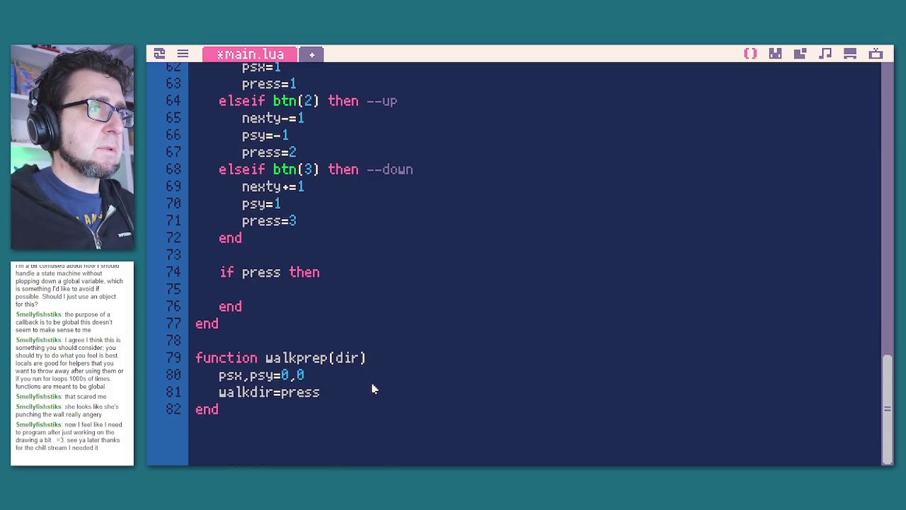
pyautogui.scroll(6, 281, 349)
pyautogui.moveTo(260, 340)
pyautogui.mouseDown()
pyautogui.moveTo(216, 297)
pyautogui.moveTo(198, 214)
pyautogui.mouseUp()
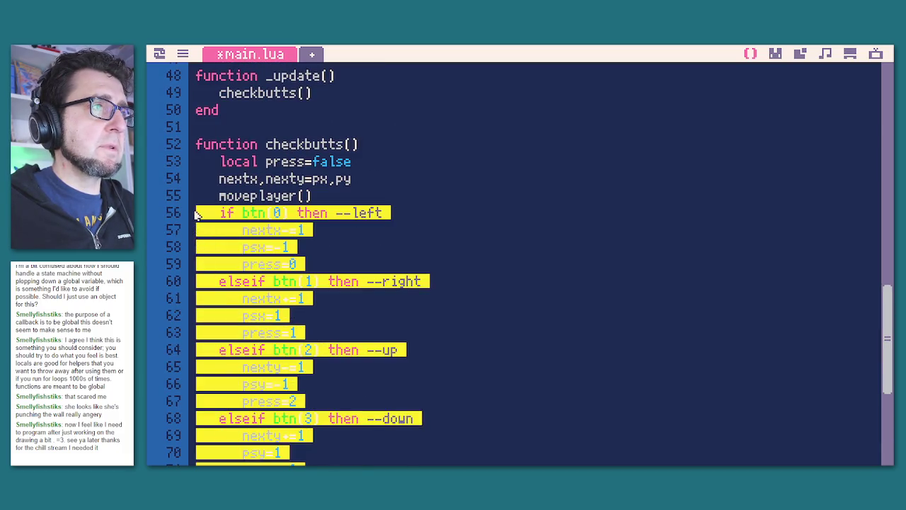
pyautogui.scroll(-5, 259, 334)
pyautogui.click(362, 400)
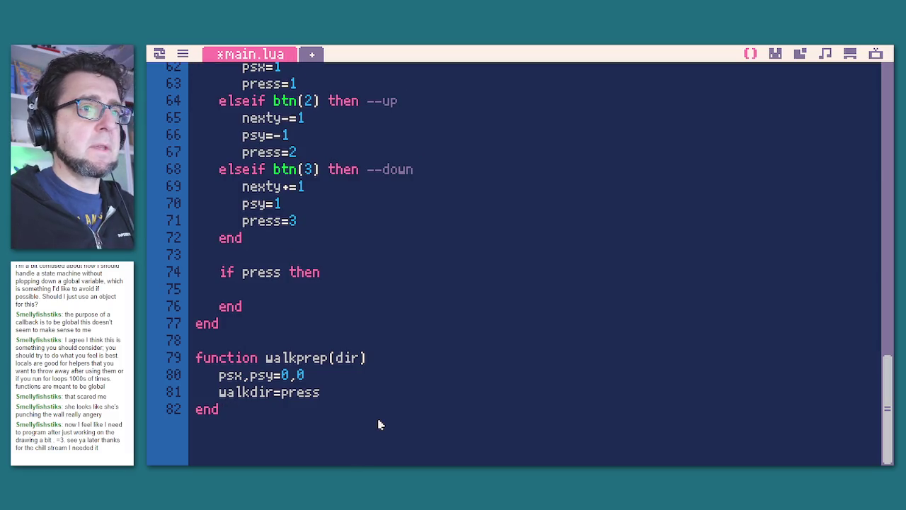
pyautogui.press('Return')
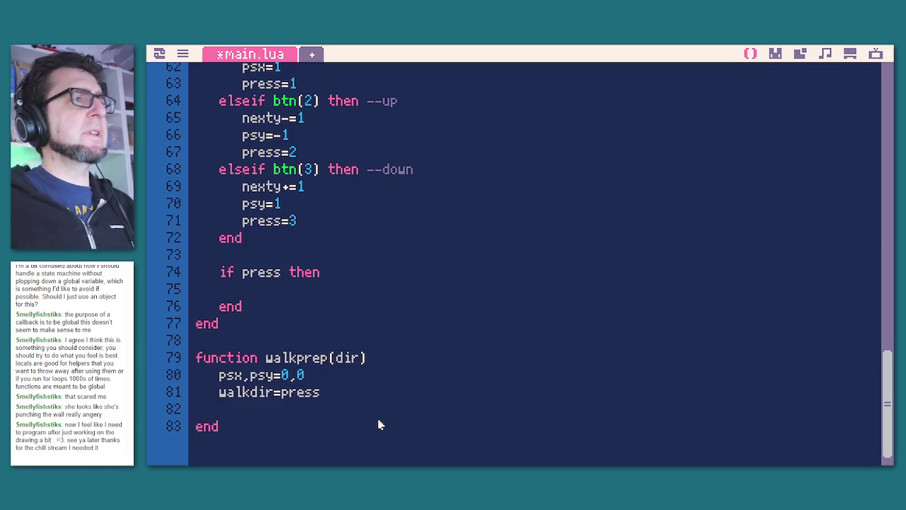
pyautogui.doubleClick(230, 376)
pyautogui.press('Delete')
pyautogui.moveTo(221, 426)
pyautogui.mouseDown()
pyautogui.moveTo(220, 391)
pyautogui.moveTo(201, 362)
pyautogui.mouseUp()
pyautogui.press('Delete')
pyautogui.press('BackSpace')
pyautogui.press('BackSpace')
pyautogui.scroll(8, 333, 310)
pyautogui.scroll(-2, 332, 309)
# Write walkdir=press on the empty line inside checkbutts' if press block.
pyautogui.click(323, 359)
pyautogui.press('Return')
pyautogui.write('psx')
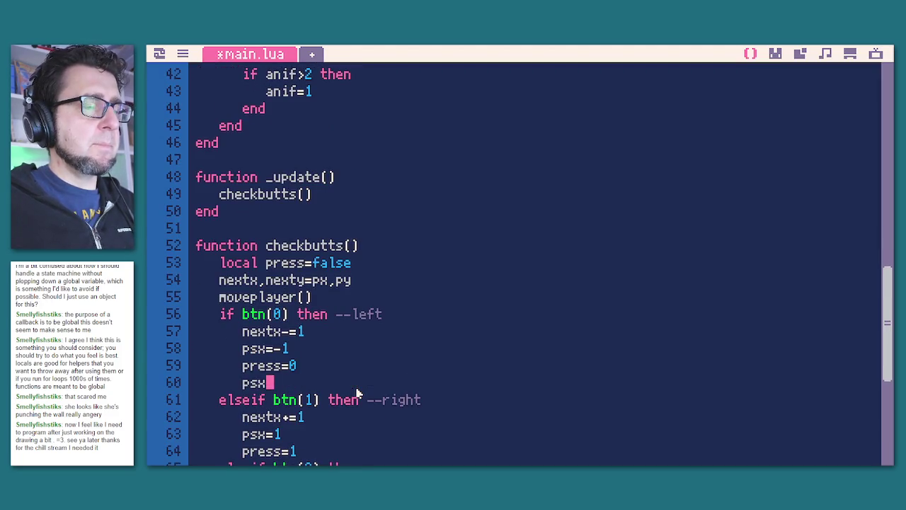
pyautogui.write('-1')
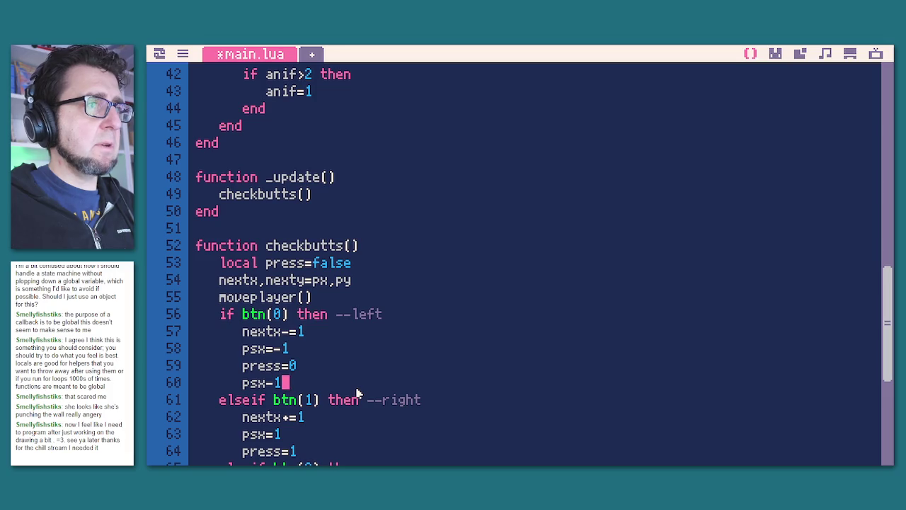
pyautogui.press('BackSpace')
pyautogui.press('BackSpace')
pyautogui.press('BackSpace')
pyautogui.scroll(-5, 468, 354)
pyautogui.click(368, 379)
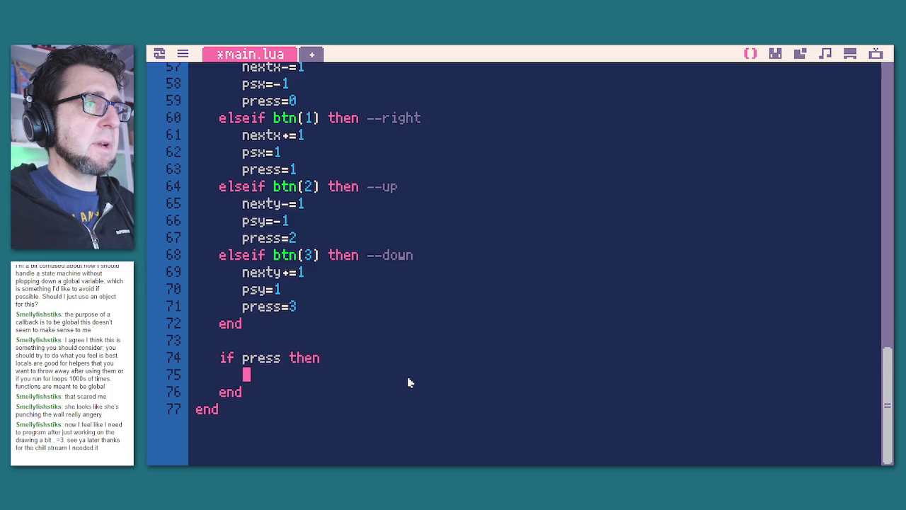
pyautogui.write('walkdir-')
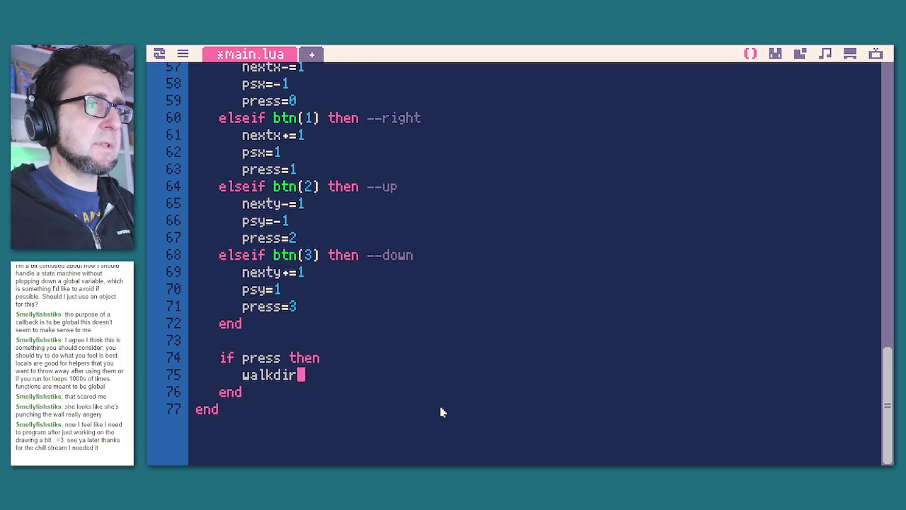
pyautogui.press('BackSpace')
pyautogui.write('=')
pyautogui.write('pres')
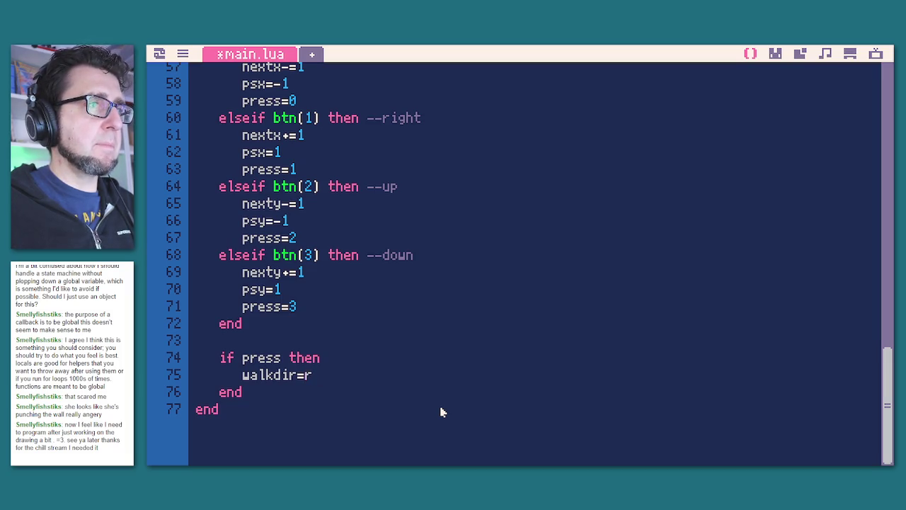
pyautogui.press('BackSpace')
pyautogui.press('BackSpace')
pyautogui.press('BackSpace')
pyautogui.write('ress')
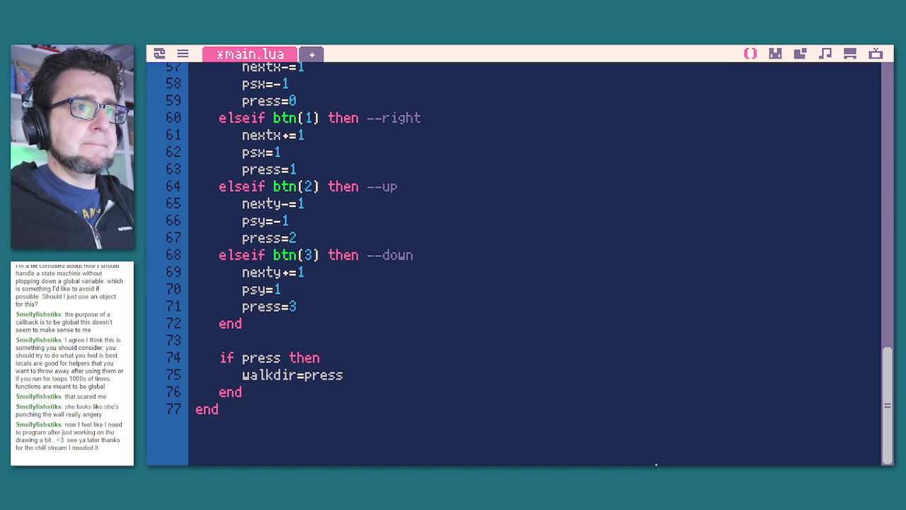
pyautogui.scroll(10, 334, 302)
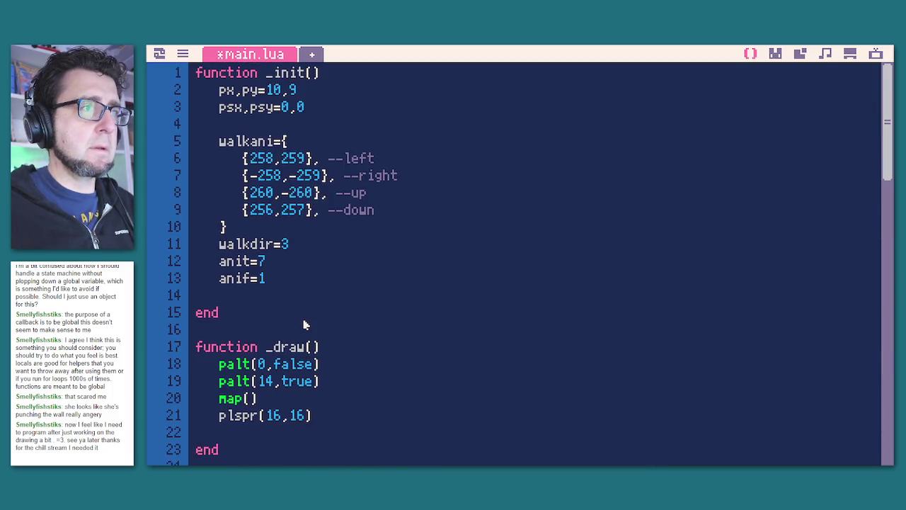
# Add mode="idle" at the end of _init.
pyautogui.click(287, 300)
pyautogui.press('Return')
pyautogui.write('mode-')
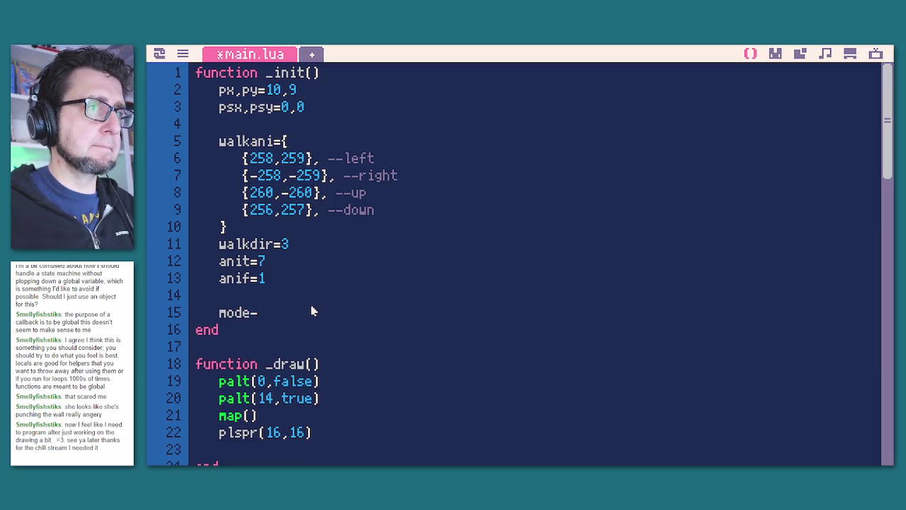
pyautogui.write('=""')
pyautogui.press('Left')
pyautogui.write('dile')
pyautogui.press('BackSpace')
pyautogui.press('BackSpace')
pyautogui.press('BackSpace')
pyautogui.write('i')
pyautogui.press('BackSpace')
pyautogui.press('BackSpace')
pyautogui.write('idle')
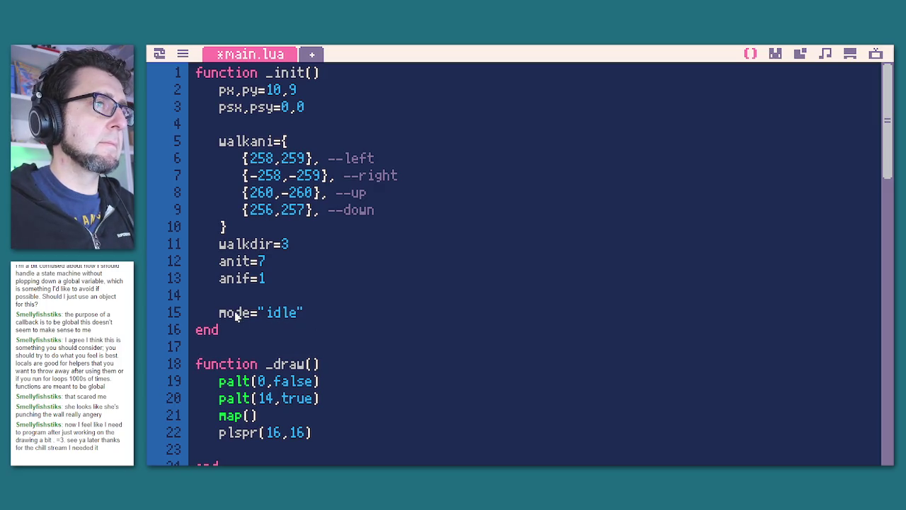
# Below walkdir=press, add mode="walk", dist=16 and a moveplayer() call.
pyautogui.scroll(-8, 371, 343)
pyautogui.scroll(-10, 371, 343)
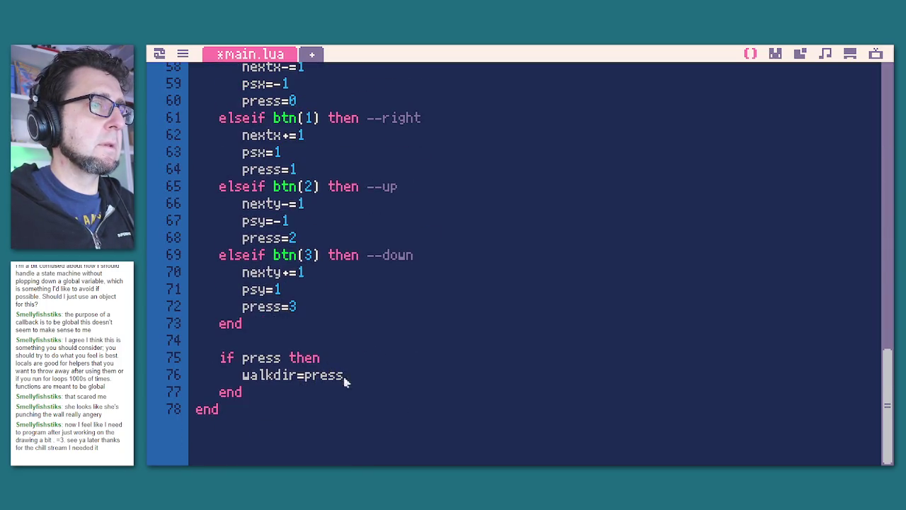
pyautogui.click(356, 379)
pyautogui.press('Return')
pyautogui.write('mode')
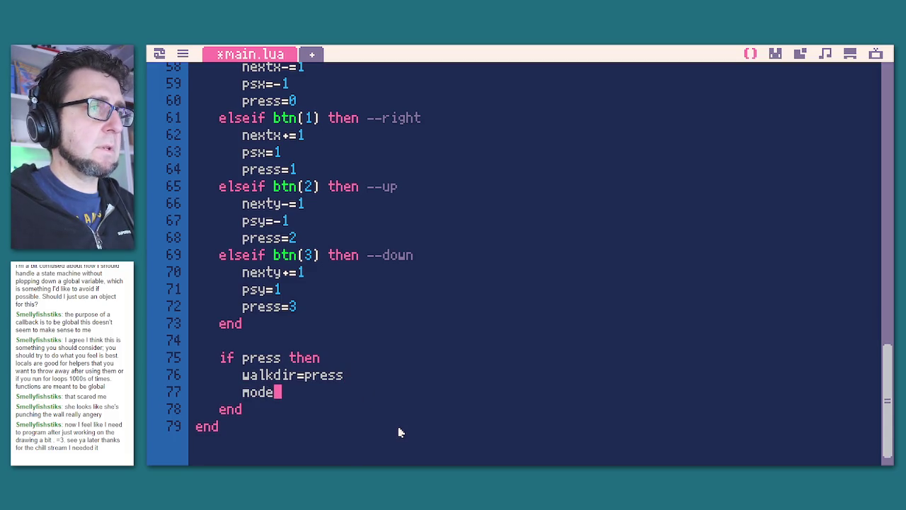
pyautogui.write('=""')
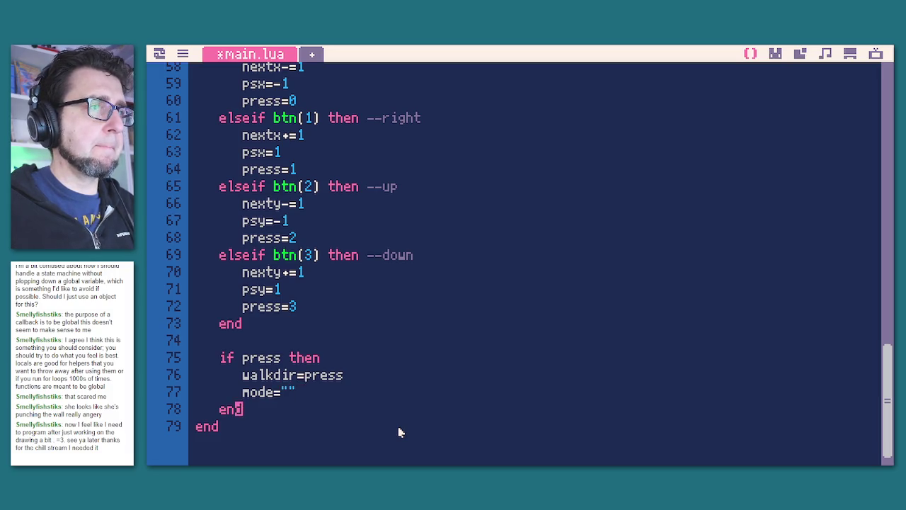
pyautogui.press('Left')
pyautogui.write('walk')
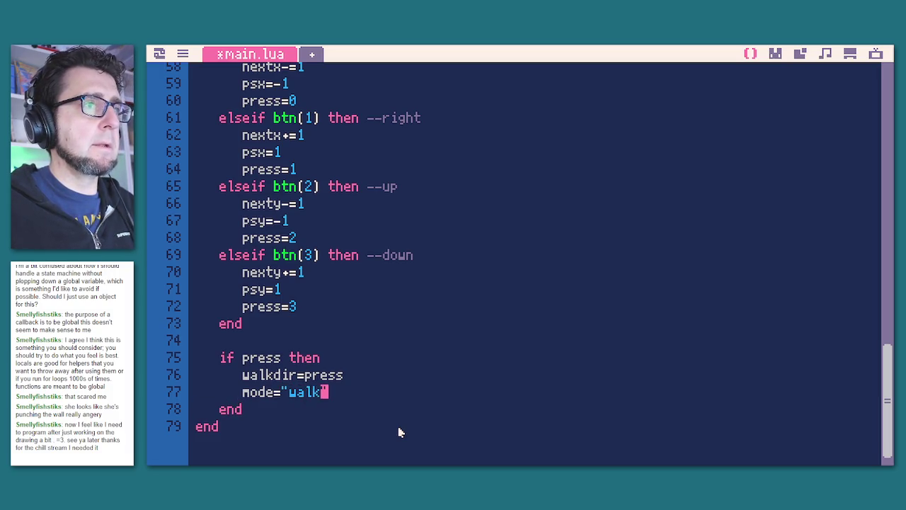
pyautogui.press('Right')
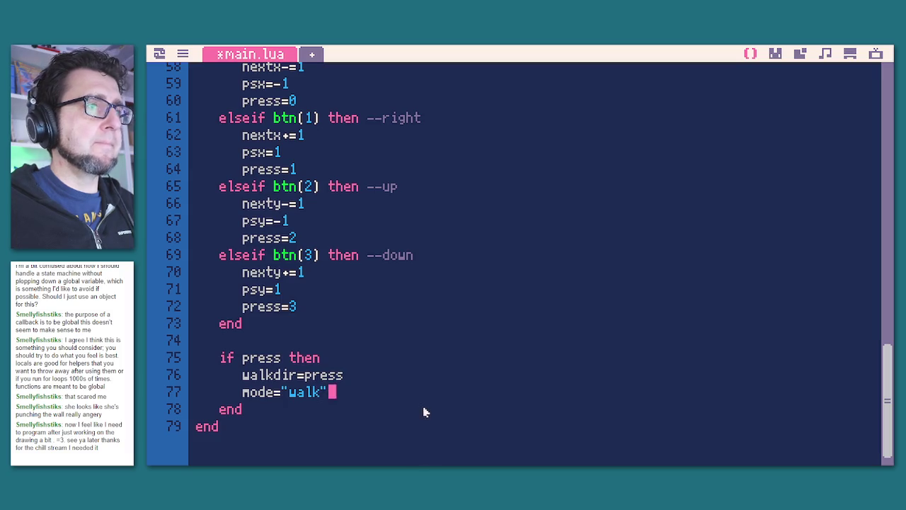
pyautogui.press('Return')
pyautogui.write('dist=16')
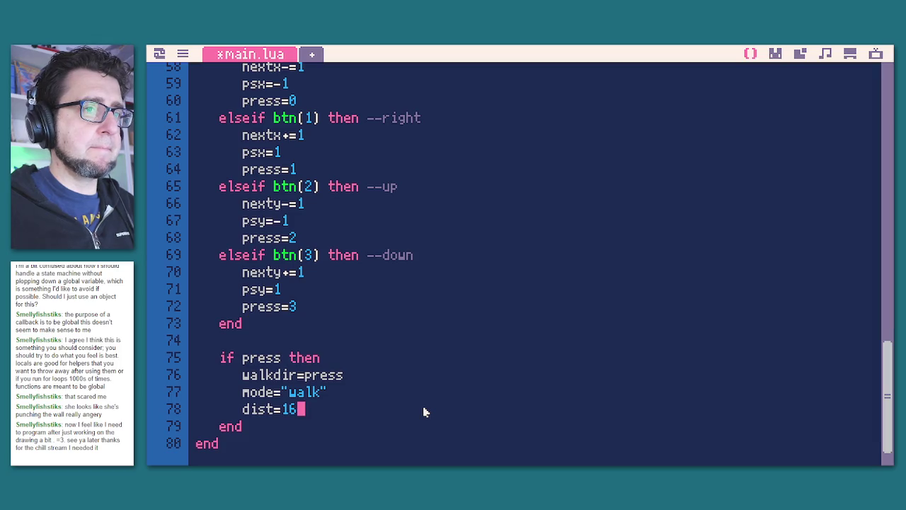
pyautogui.press('Return')
pyautogui.write('moveplayer')
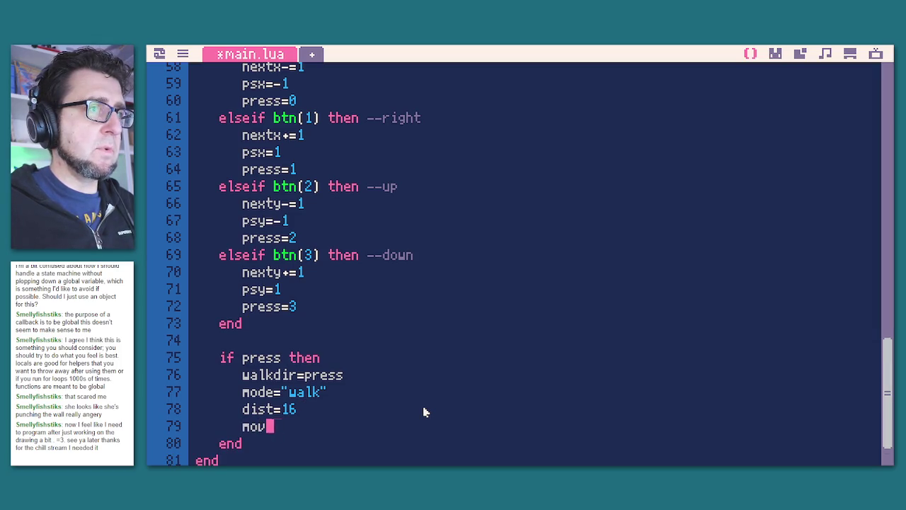
pyautogui.scroll(-1, 411, 400)
pyautogui.write('()')
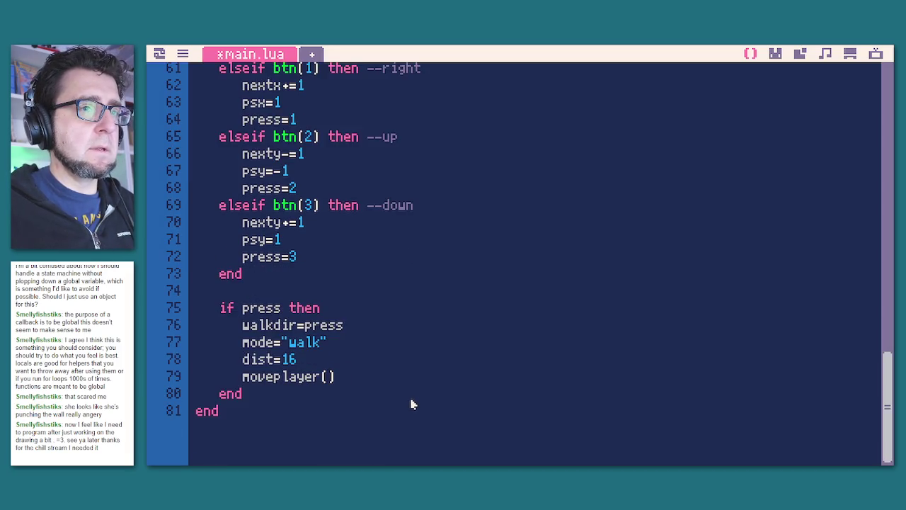
pyautogui.scroll(5, 291, 277)
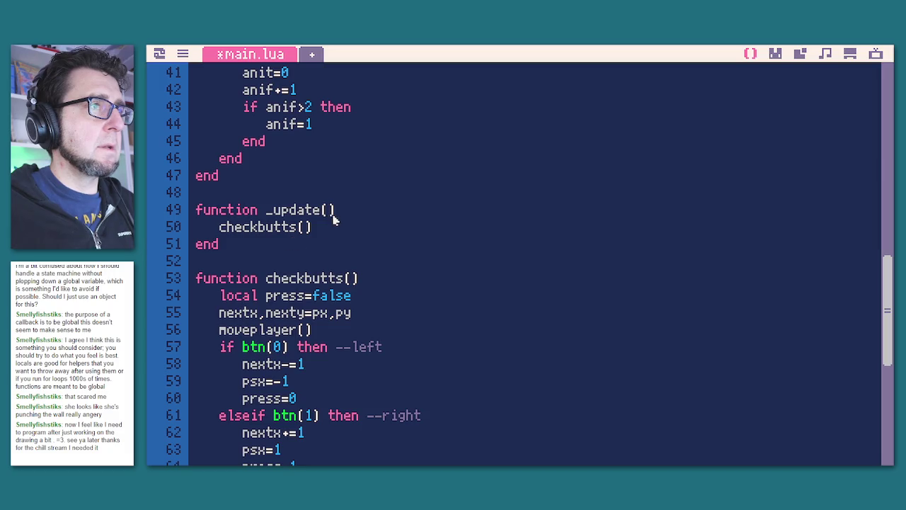
# Start _update with an if mode=="idle" then / elseif mode=="walk" then / end block.
pyautogui.scroll(2, 379, 310)
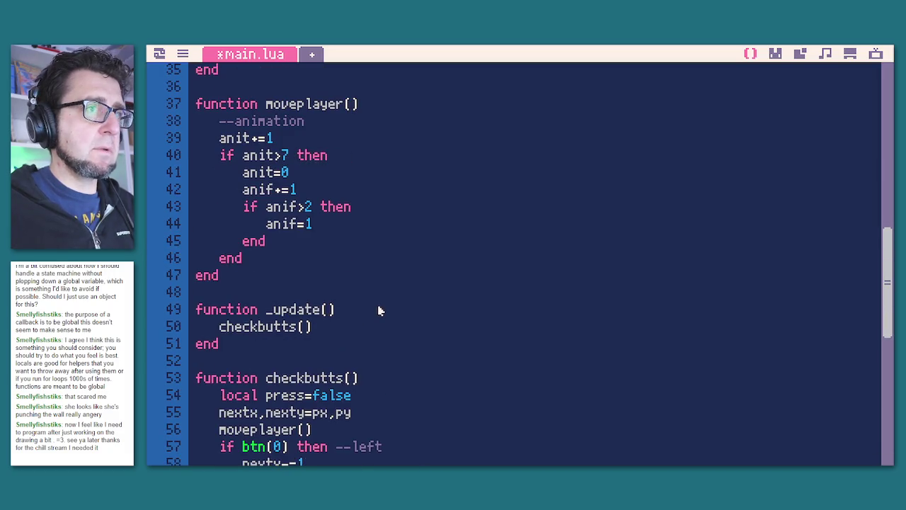
pyautogui.click(379, 310)
pyautogui.press('Return')
pyautogui.write('if mode--')
pyautogui.press('BackSpace')
pyautogui.press('BackSpace')
pyautogui.write('==""dile')
pyautogui.press('BackSpace')
pyautogui.press('BackSpace')
pyautogui.press('BackSpace')
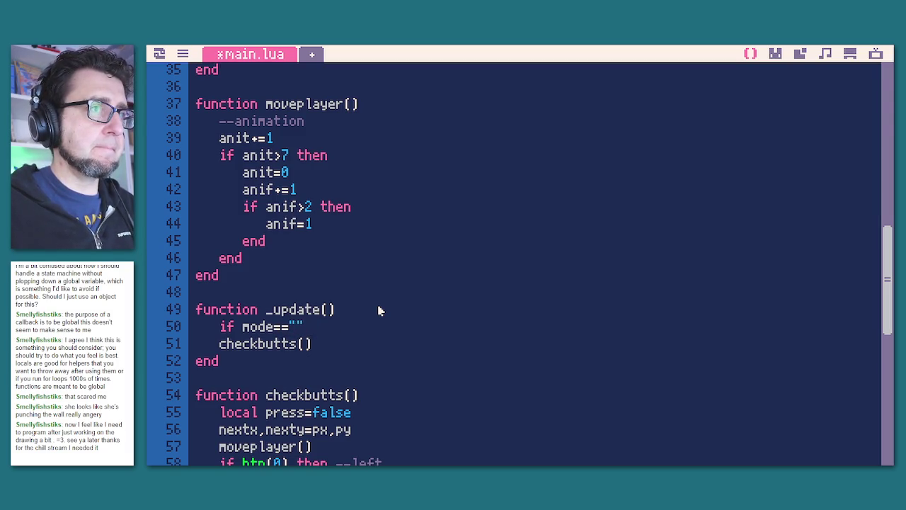
pyautogui.write('idle" then')
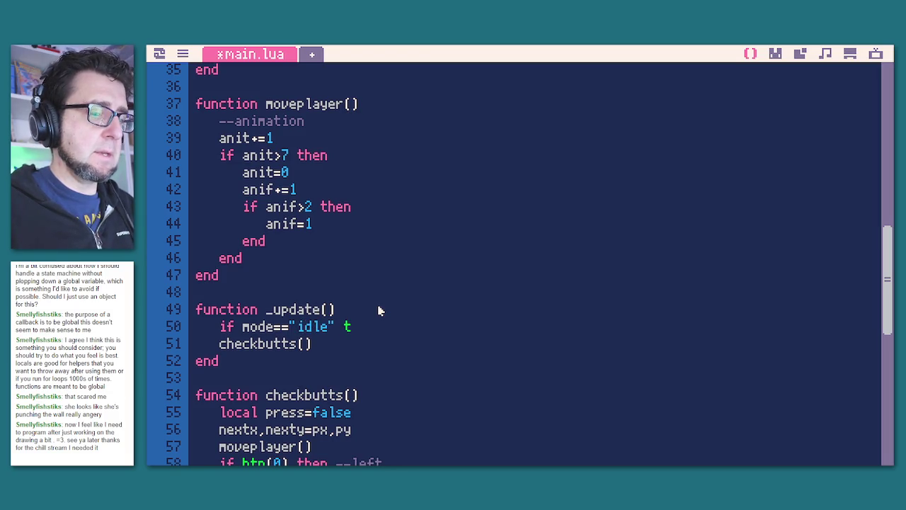
pyautogui.press('Return')
pyautogui.press('Return')
pyautogui.press('BackSpace')
pyautogui.write('elseif mode')
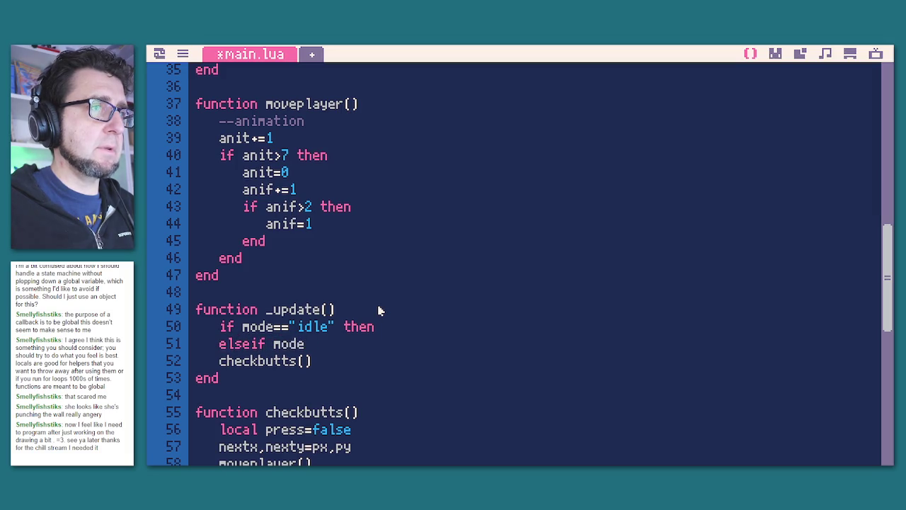
pyautogui.write('==')
pyautogui.write('"walk"')
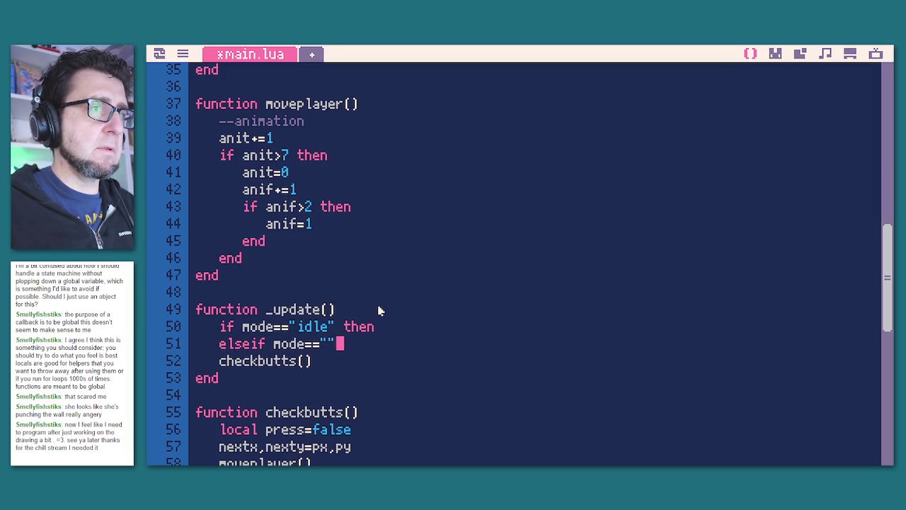
pyautogui.write(' then')
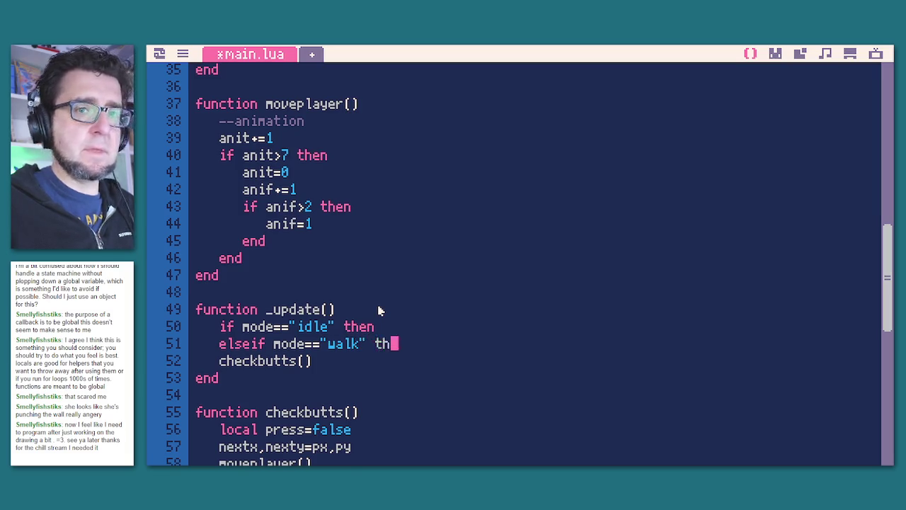
pyautogui.press('Return')
pyautogui.press('Return')
pyautogui.write('end')
pyautogui.press('Down')
# Move the checkbutts() call into the idle branch, indented.
pyautogui.press('Home')
pyautogui.hotkey('shift', 'Up')
pyautogui.hotkey('ctrl', 'x')
pyautogui.press('Up')
pyautogui.press('Up')
pyautogui.press('Up')
pyautogui.press('Down')
pyautogui.press('Up')
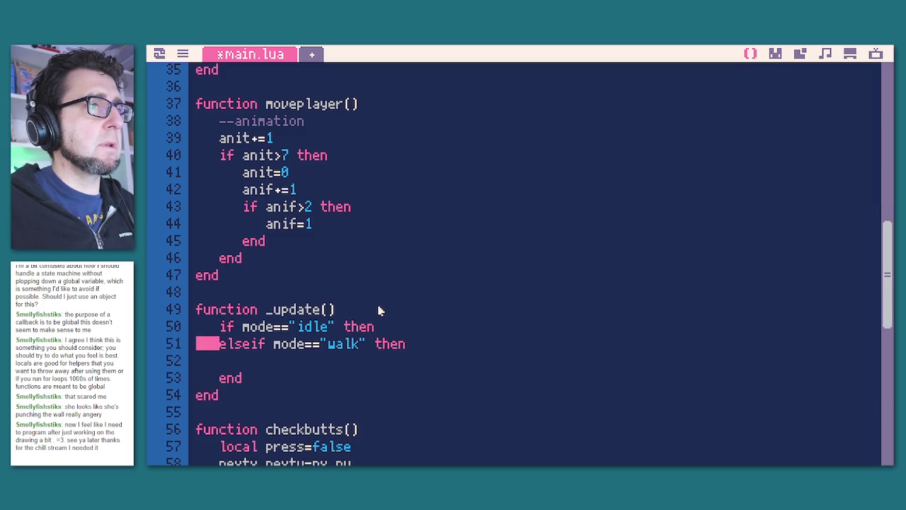
pyautogui.press('Up')
pyautogui.hotkey('ctrl', 'Right')
pyautogui.hotkey('ctrl', 'Right')
pyautogui.hotkey('ctrl', 'Right')
pyautogui.press('Right')
pyautogui.press('Right')
pyautogui.press('Right')
pyautogui.press('Right')
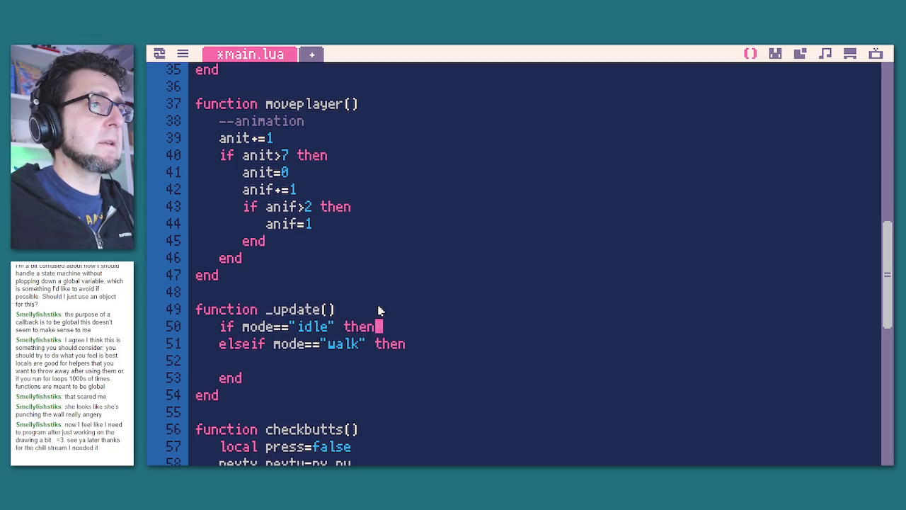
pyautogui.press('End')
pyautogui.press('Return')
pyautogui.write('checkbutts()')
pyautogui.press('Return')
pyautogui.press('BackSpace')
pyautogui.press('Left')
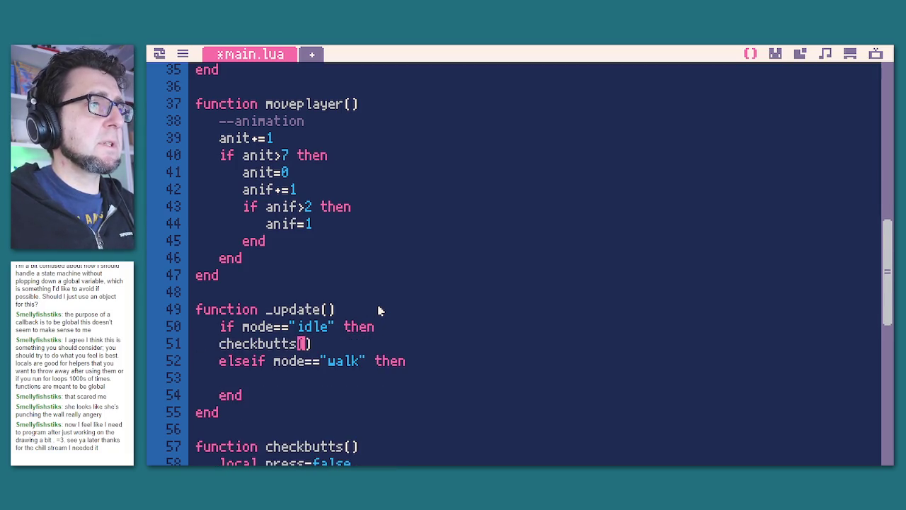
pyautogui.press('Tab')
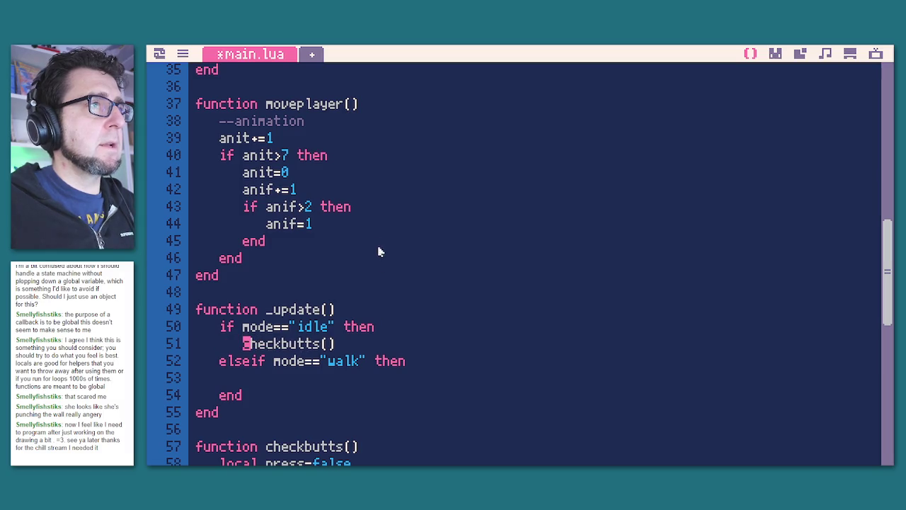
# Copy moveplayer() into the walk branch of _update.
pyautogui.moveTo(385, 105)
pyautogui.mouseDown()
pyautogui.moveTo(293, 105)
pyautogui.moveTo(276, 115)
pyautogui.moveTo(266, 108)
pyautogui.mouseUp()
pyautogui.hotkey('ctrl', 'c')
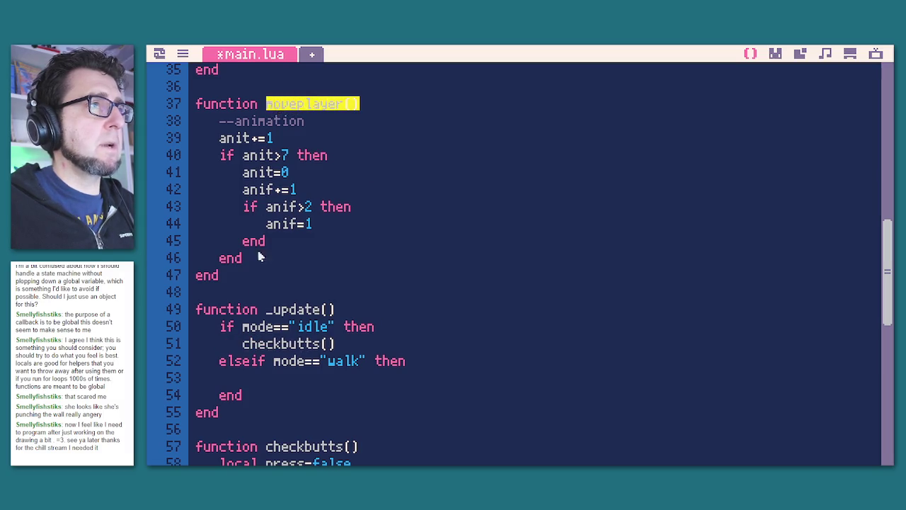
pyautogui.click(260, 378)
pyautogui.hotkey('ctrl', 'v')
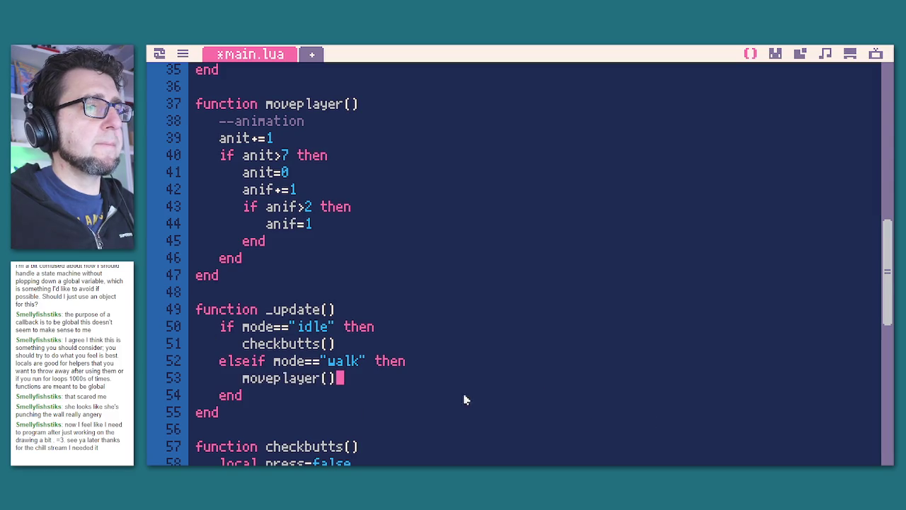
pyautogui.scroll(4, 361, 269)
pyautogui.scroll(-1, 370, 338)
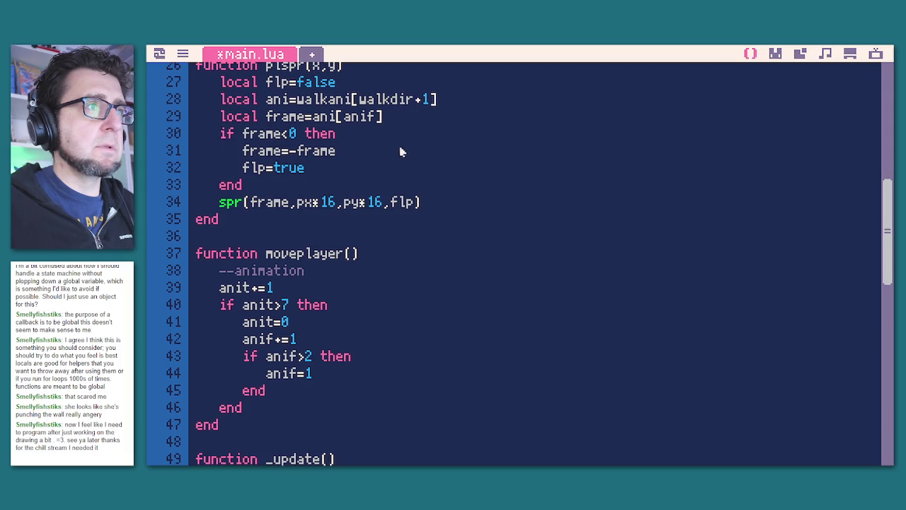
pyautogui.scroll(3, 407, 163)
pyautogui.scroll(-3, 415, 224)
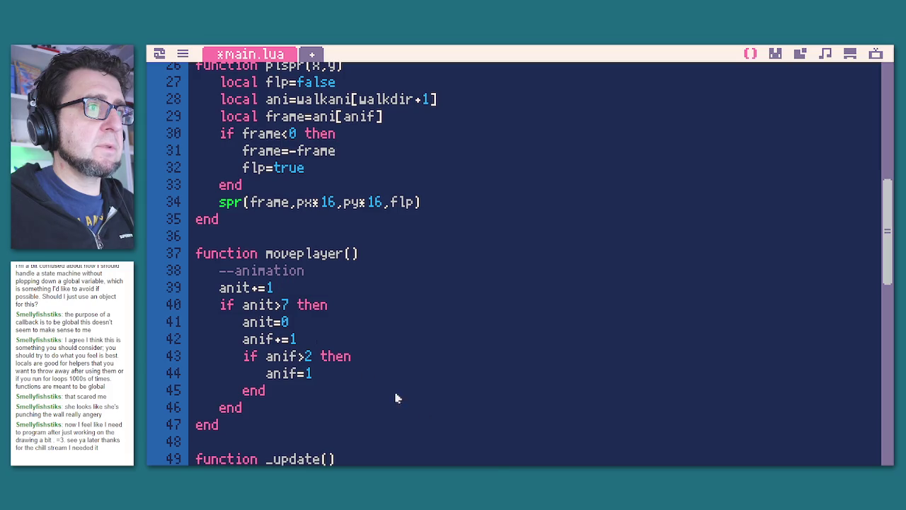
pyautogui.scroll(4, 496, 434)
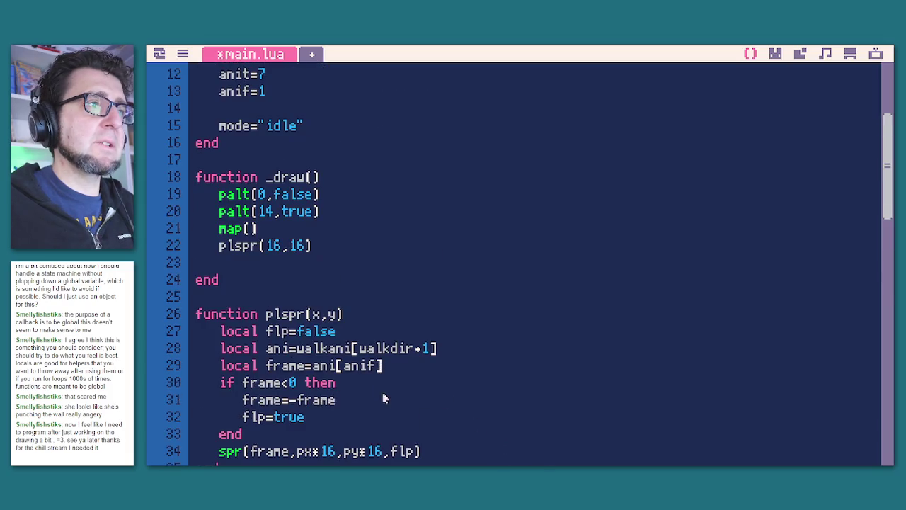
# Add a --moving comment at the top of moveplayer() and remove the extra blank line.
pyautogui.scroll(-2, 405, 340)
pyautogui.press('Return')
pyautogui.press('Return')
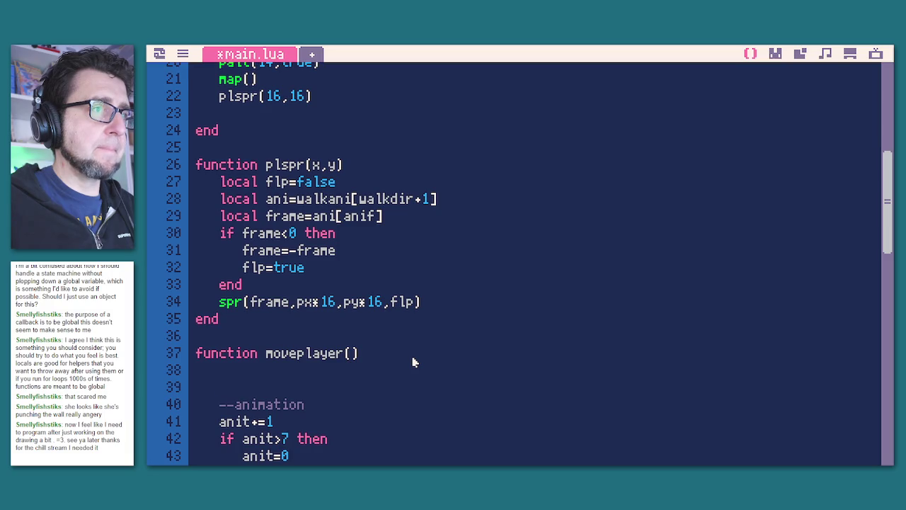
pyautogui.write('--moving')
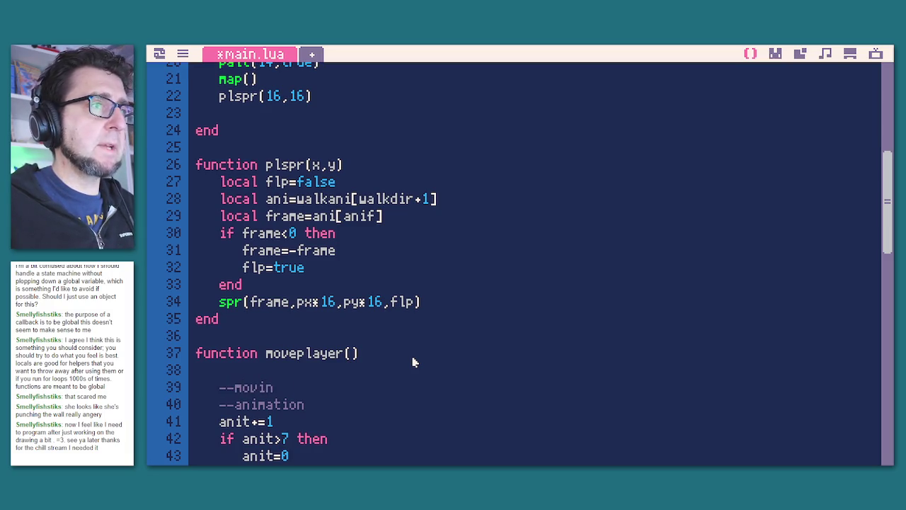
pyautogui.scroll(-2, 414, 361)
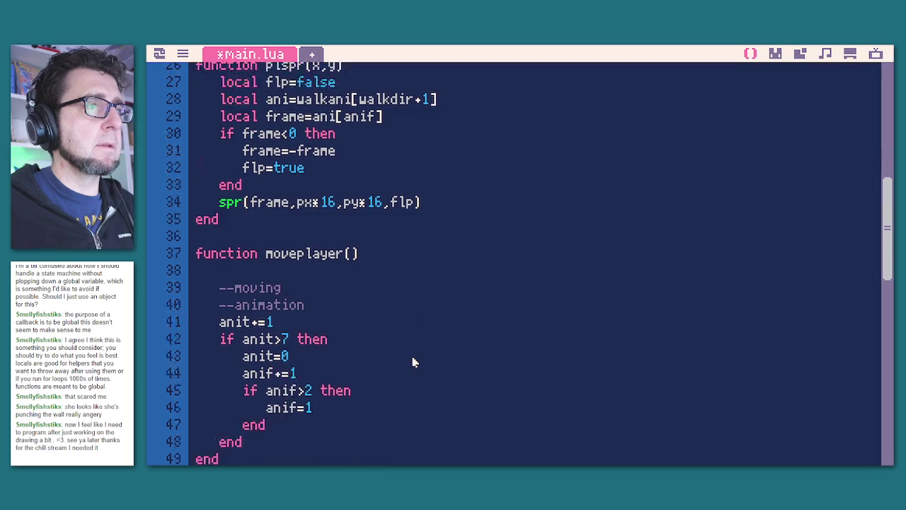
pyautogui.click(358, 278)
pyautogui.press('BackSpace')
pyautogui.scroll(10, 358, 281)
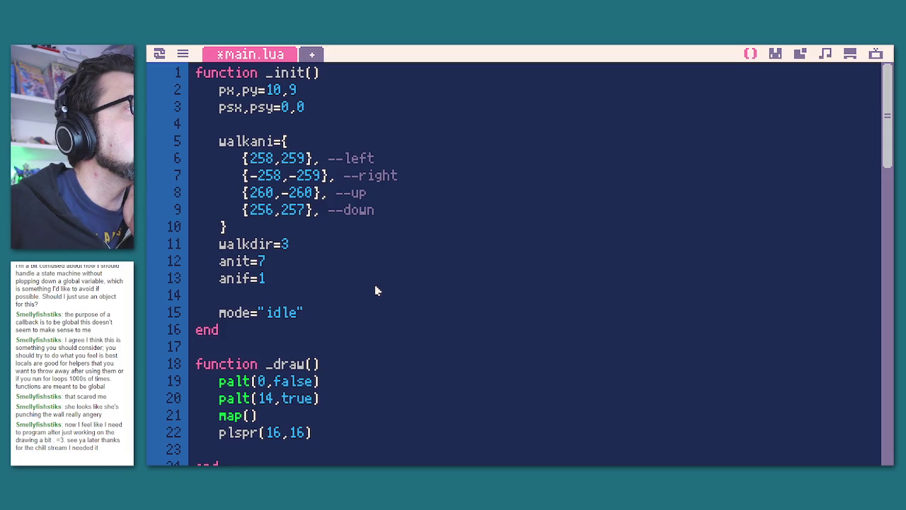
# Duplicate the psx,psy initialisation line and rename it to pox,poy initialised to 0.
pyautogui.press('Left')
pyautogui.press('Left')
pyautogui.press('Left')
pyautogui.press('Left')
pyautogui.press('Left')
pyautogui.press('Right')
pyautogui.hotkey('shift', 'Up')
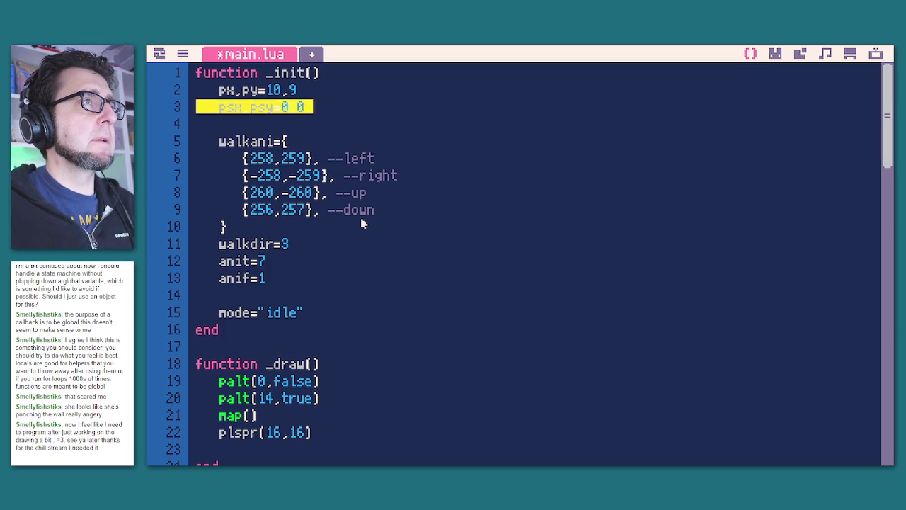
pyautogui.hotkey('ctrl', 'c')
pyautogui.press('Right')
pyautogui.hotkey('ctrl', 'v')
pyautogui.press('Left')
pyautogui.press('Up')
pyautogui.press('Down')
pyautogui.press('BackSpace')
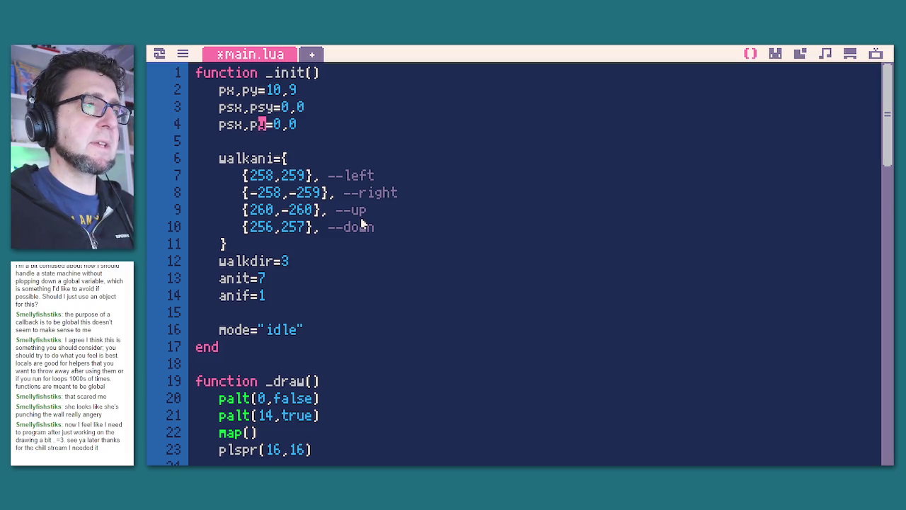
pyautogui.write('o')
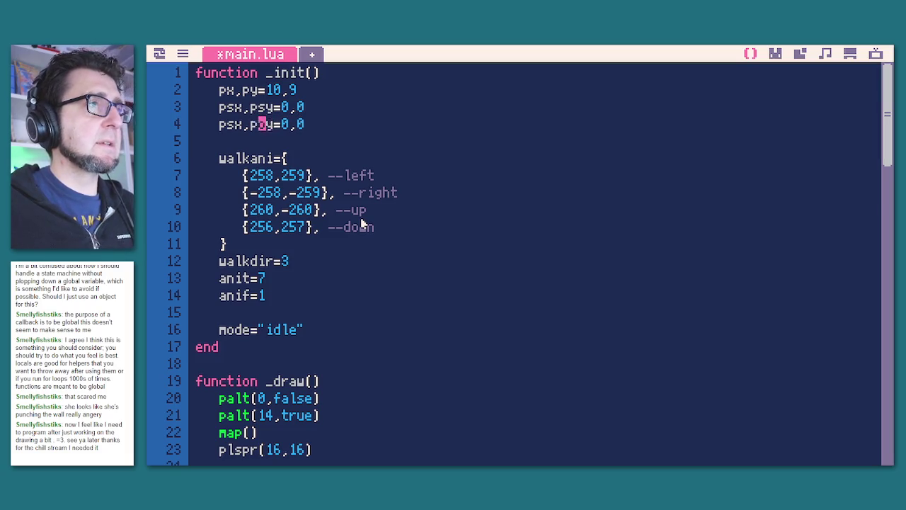
pyautogui.press('BackSpace')
pyautogui.write('o')
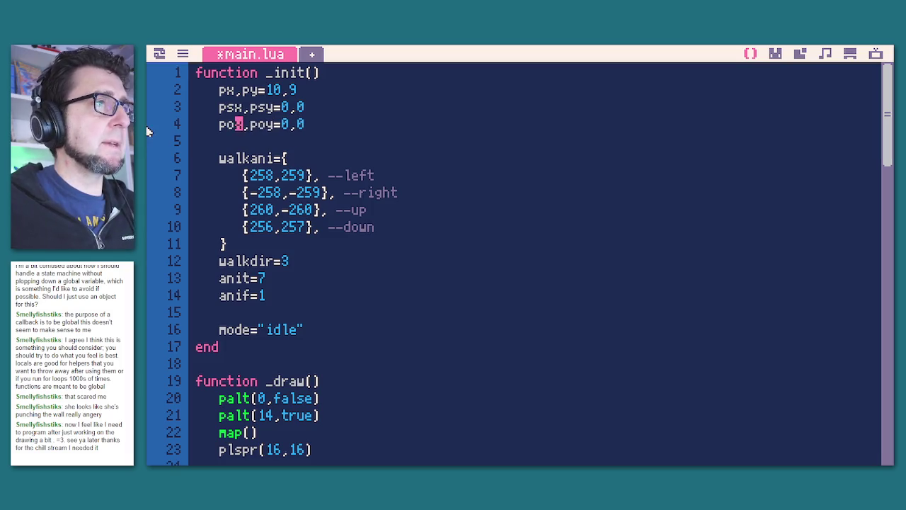
# Change the player sprite's draw position to px*16+pox, py*16+poy.
pyautogui.doubleClick(229, 124)
pyautogui.scroll(-5, 297, 192)
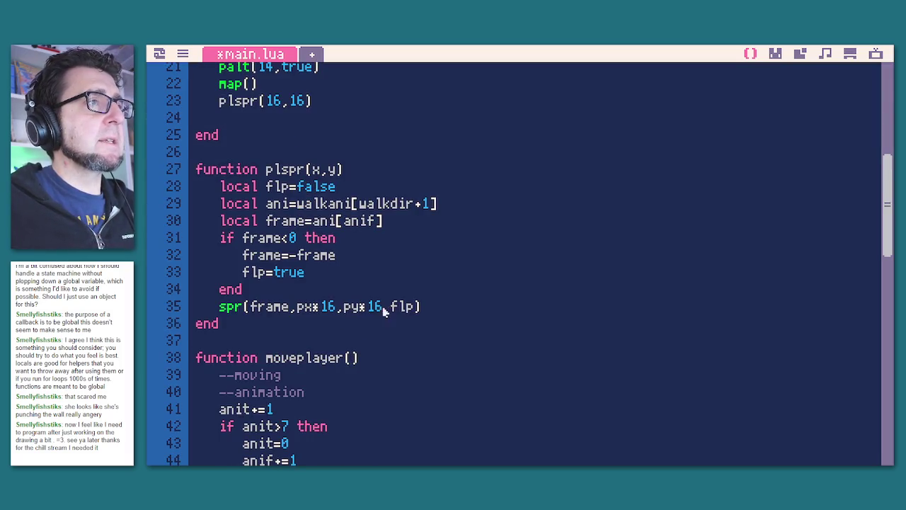
pyautogui.write('+')
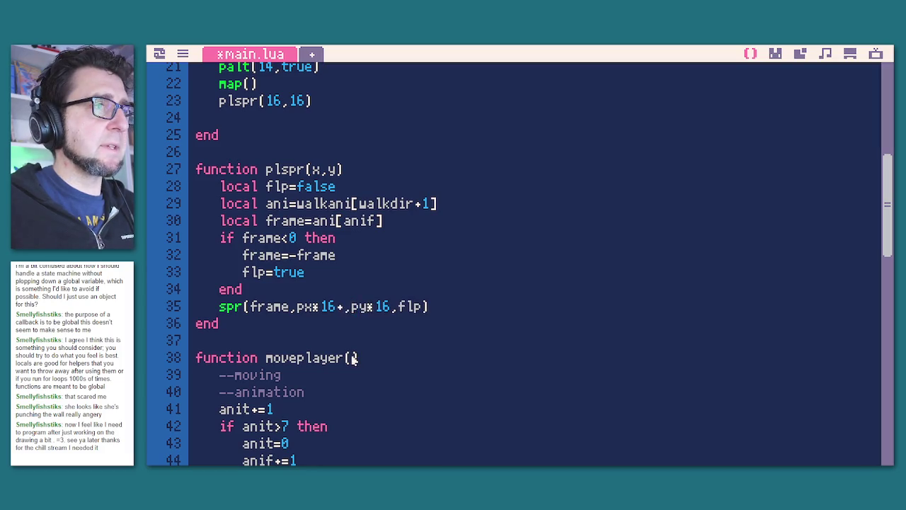
pyautogui.hotkey('ctrl', 'v')
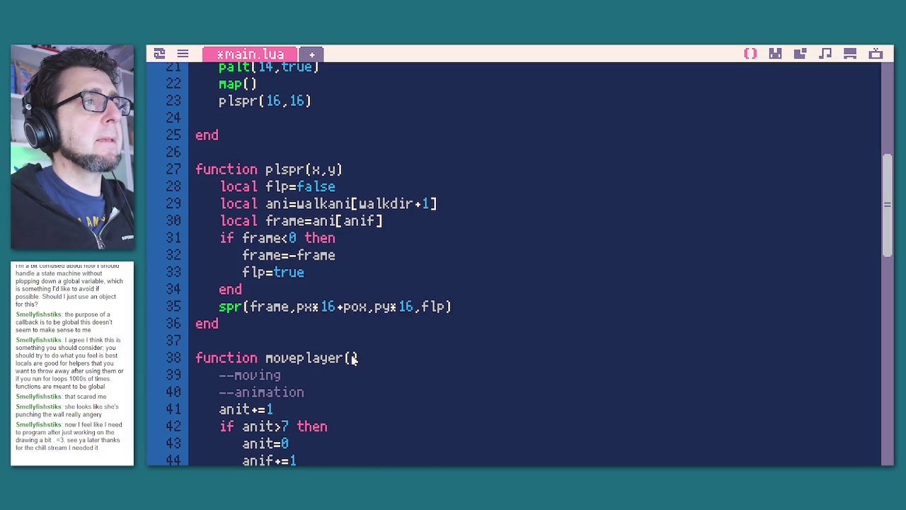
pyautogui.write('+')
pyautogui.hotkey('ctrl', 'v')
pyautogui.press('BackSpace')
pyautogui.write('y')
# Add pox+=psx on a new line under the --moving comment.
pyautogui.scroll(-2, 272, 290)
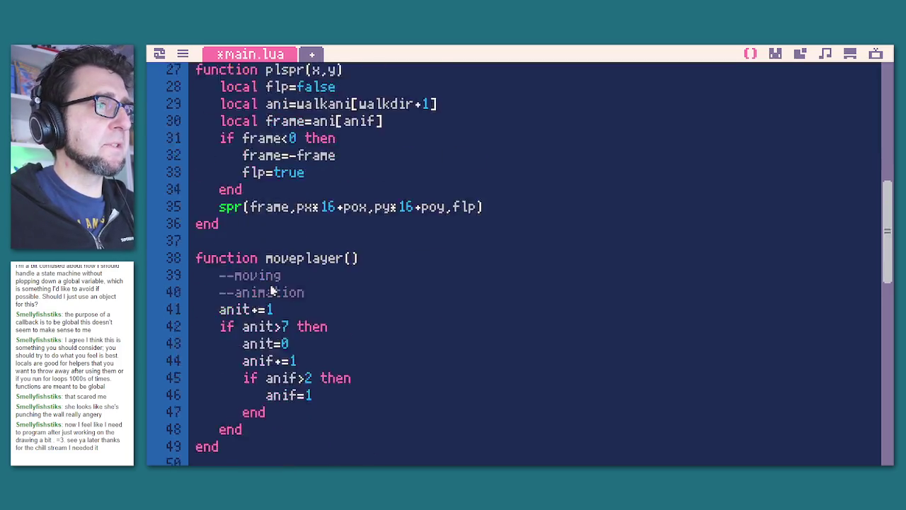
pyautogui.scroll(-4, 273, 290)
pyautogui.scroll(2, 273, 291)
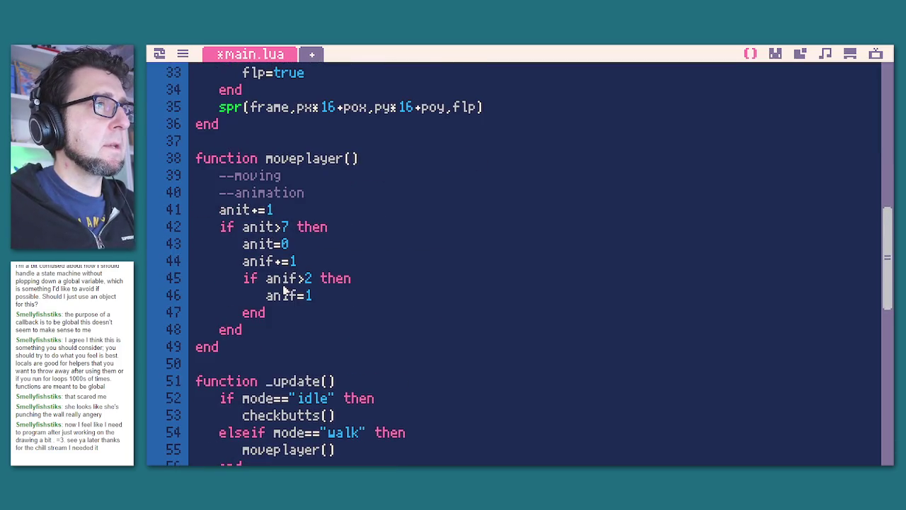
pyautogui.click(328, 183)
pyautogui.press('Return')
pyautogui.write('pox=')
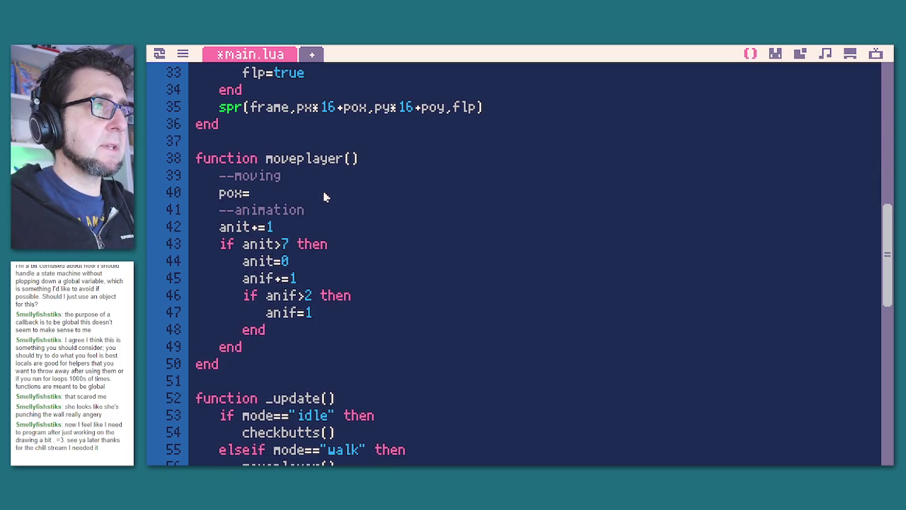
pyautogui.press('BackSpace')
pyautogui.write('+=pox')
pyautogui.press('BackSpace')
pyautogui.press('BackSpace')
pyautogui.write('sx')
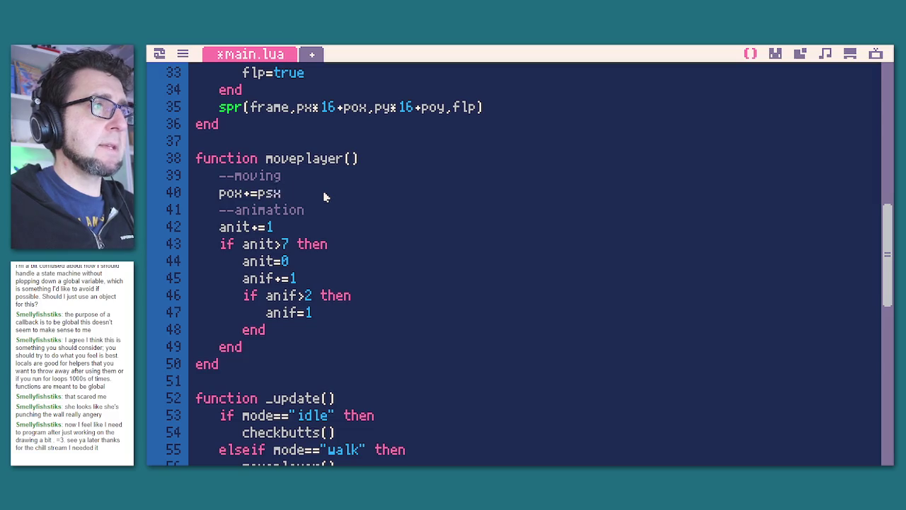
pyautogui.press('Return')
# Copy that line below and turn it into poy+=psy.
pyautogui.hotkey('shift', 'Up')
pyautogui.hotkey('ctrl', 'c')
pyautogui.press('Down')
pyautogui.hotkey('ctrl', 'v')
pyautogui.press('Left')
pyautogui.press('Left')
pyautogui.press('Left')
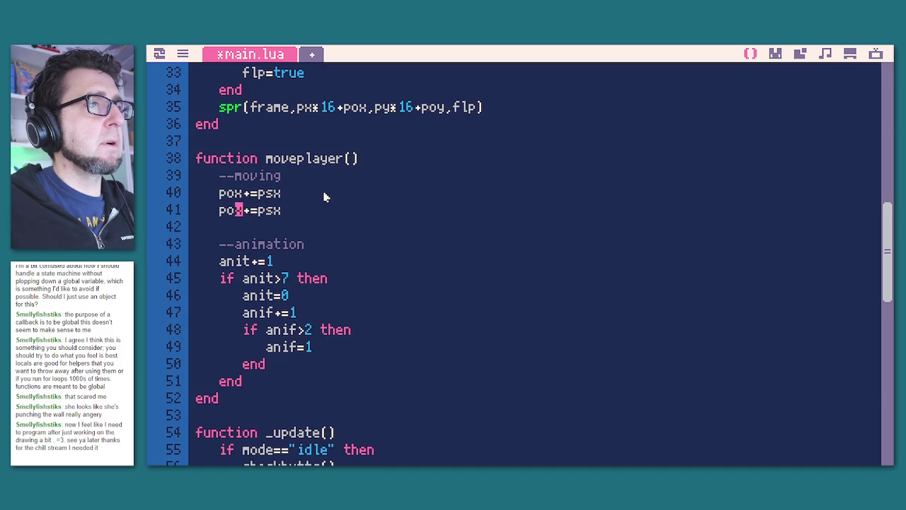
pyautogui.press('BackSpace')
pyautogui.write('y')
pyautogui.press('End')
pyautogui.press('BackSpace')
pyautogui.write('y')
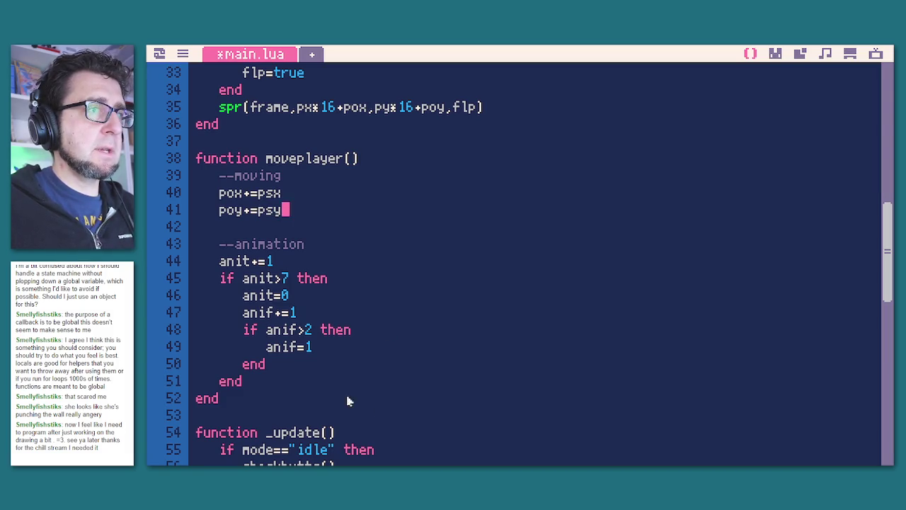
# Begin a dist line after the animation block, before moveplayer()'s end.
pyautogui.click(317, 387)
pyautogui.press('Return')
pyautogui.press('Return')
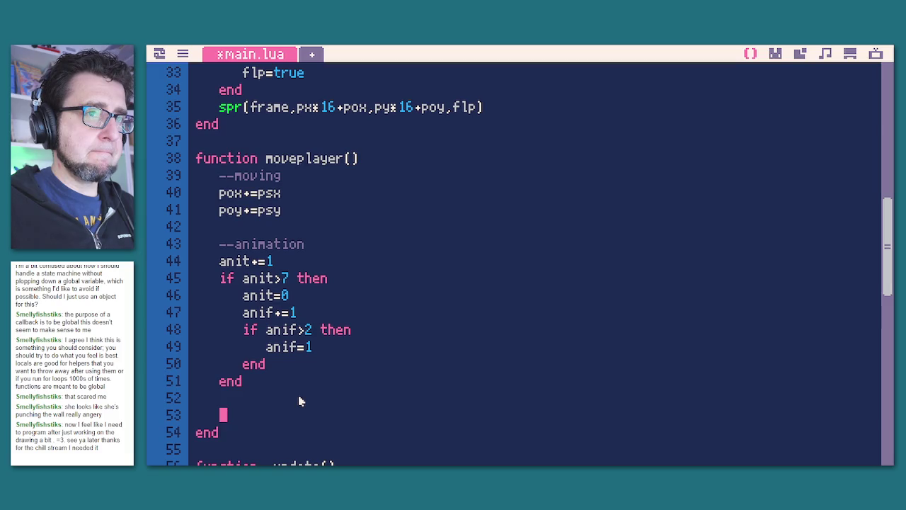
pyautogui.write('dist-=1')
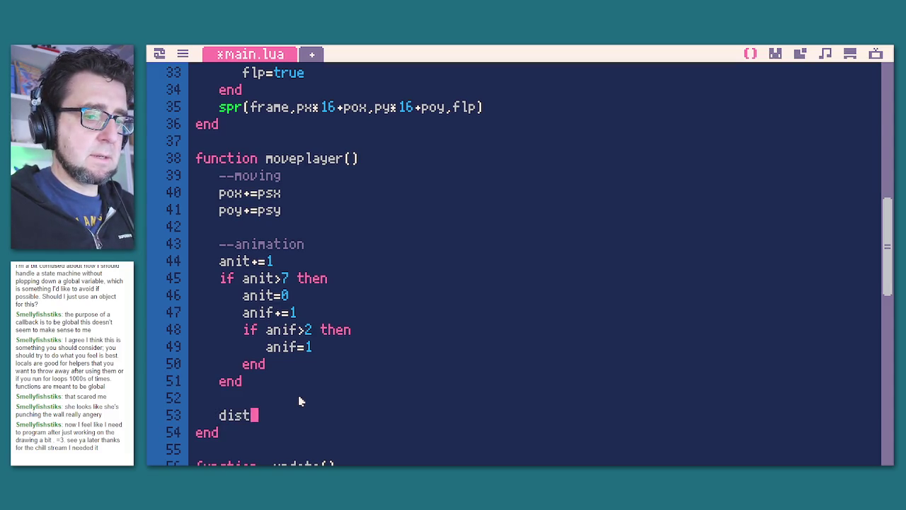
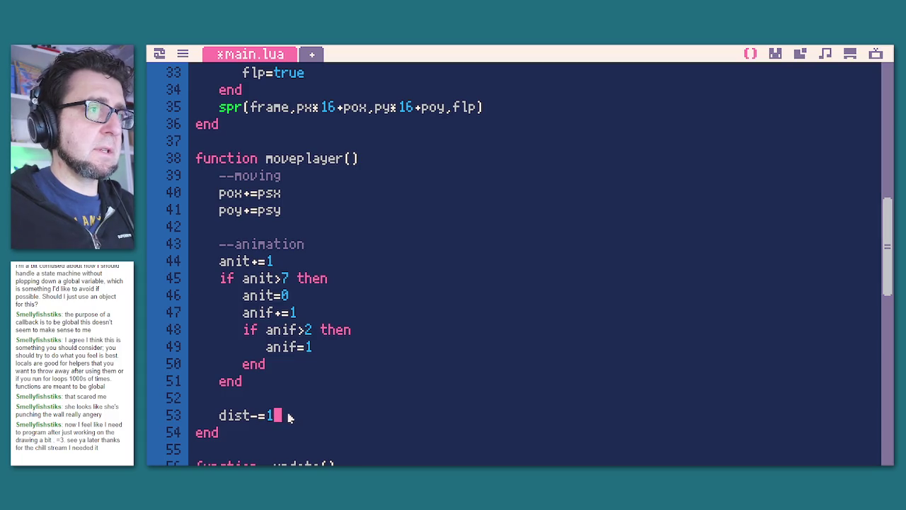
# Add an 'if dist<=0 then' block below dist-=1 that sets mode="idle".
pyautogui.press('Return')
pyautogui.write('if ')
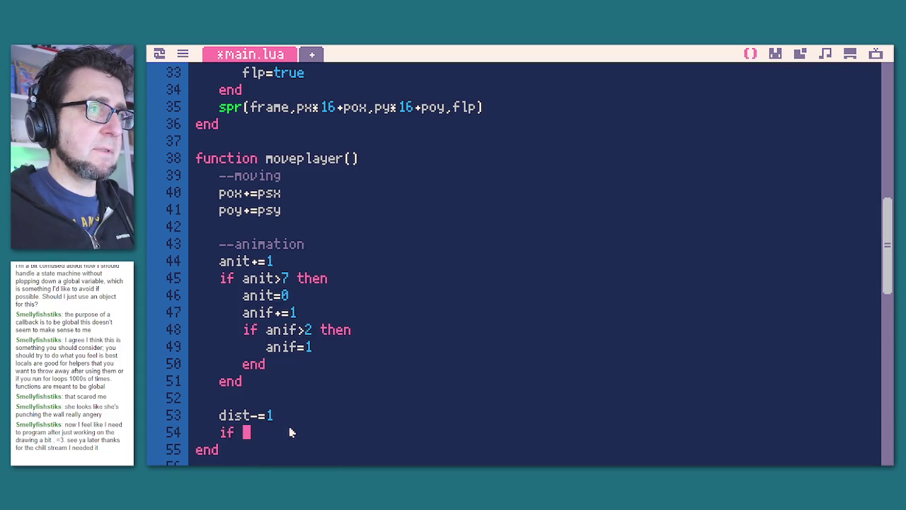
pyautogui.write('dist<=')
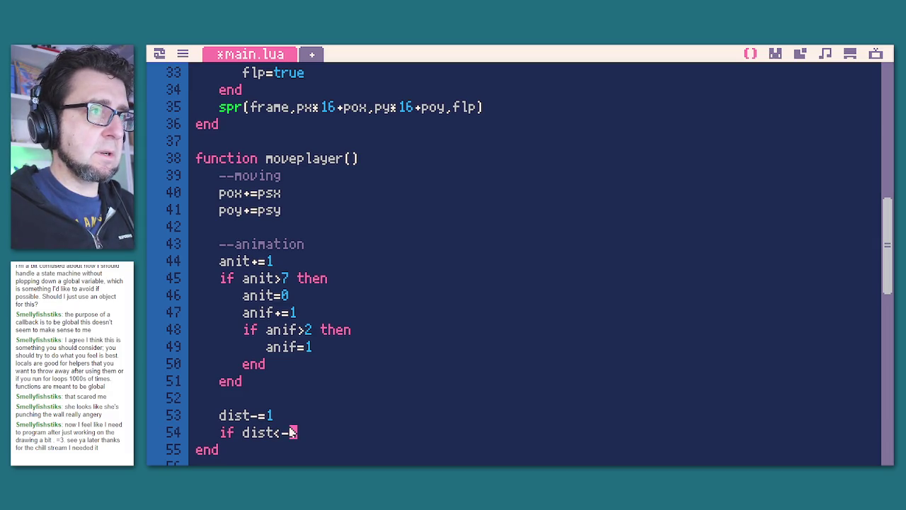
pyautogui.write('0 then')
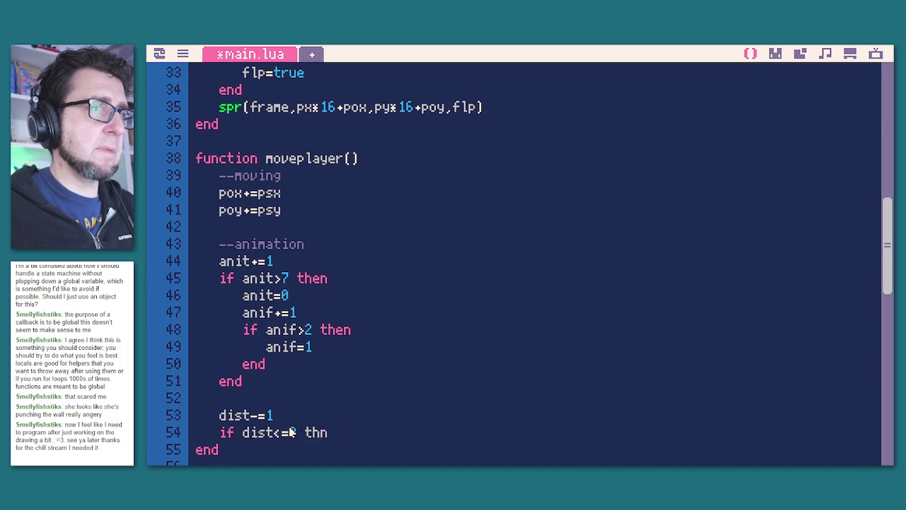
pyautogui.press('BackSpace')
pyautogui.write('en')
pyautogui.write('m')
pyautogui.press('BackSpace')
pyautogui.write('n')
pyautogui.press('Return')
pyautogui.write('mode=""')
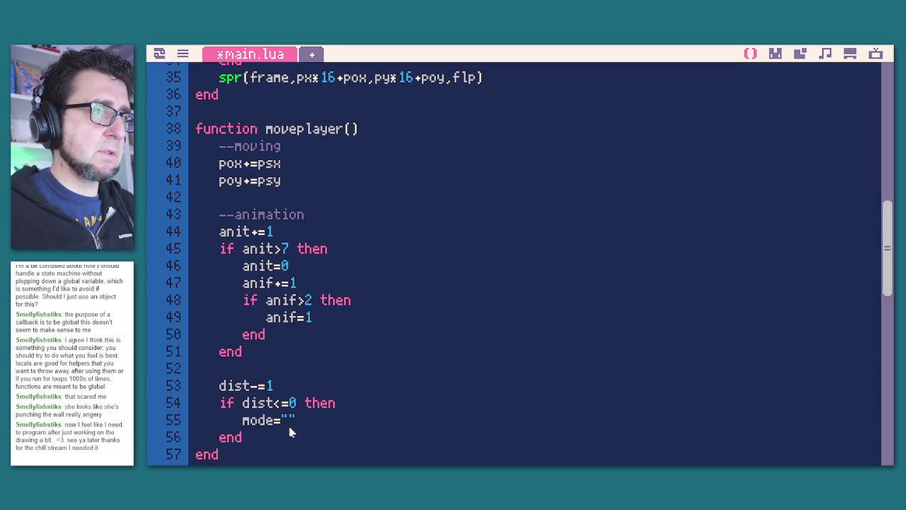
pyautogui.write('idle')
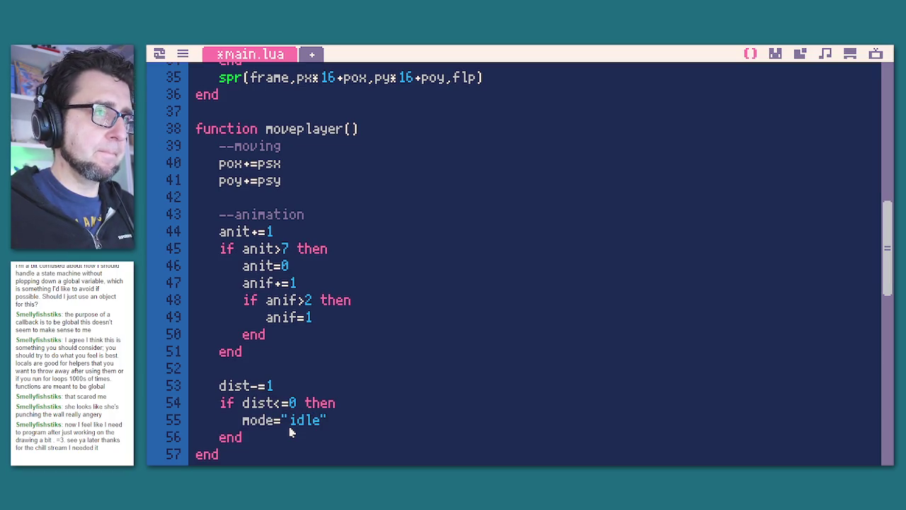
# Add px,py=nextx,nexty and pox,poy=0,0 inside the block, then save and run the cart.
pyautogui.press('Up')
pyautogui.press('End')
pyautogui.press('Return')
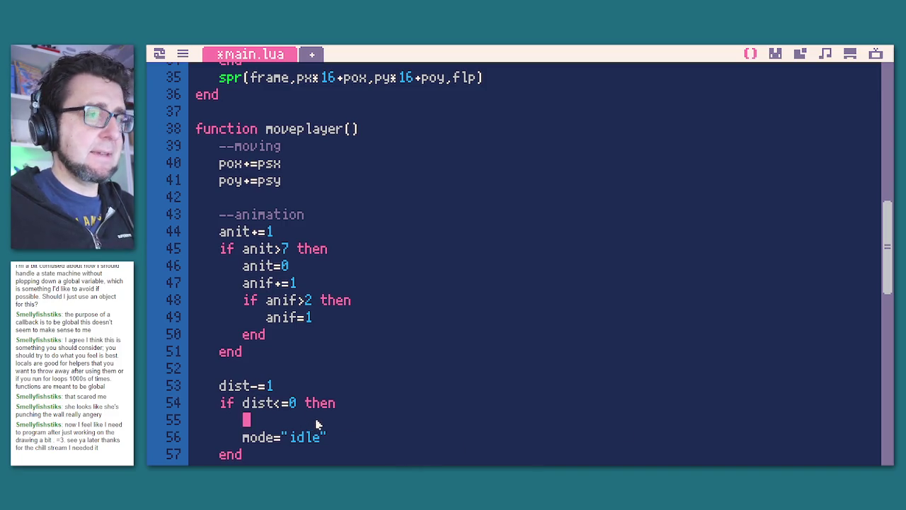
pyautogui.write('py=nextx,nex')
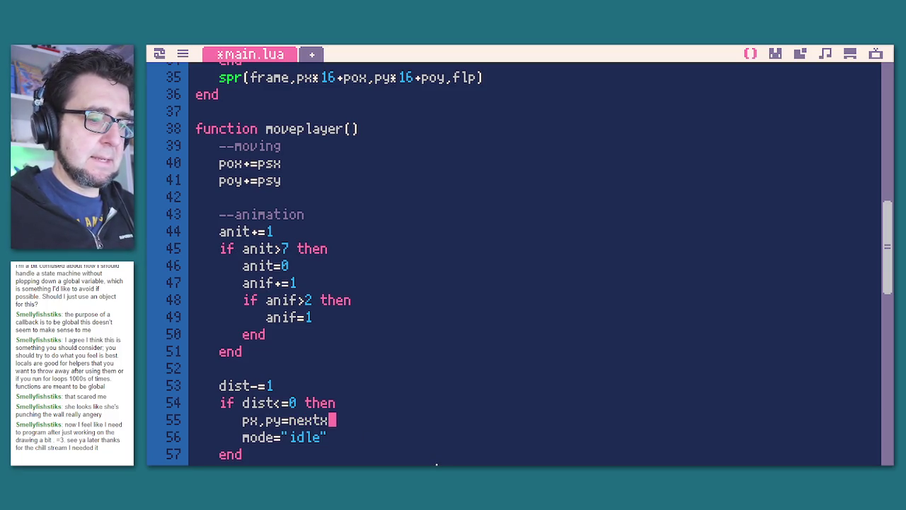
pyautogui.write('ty')
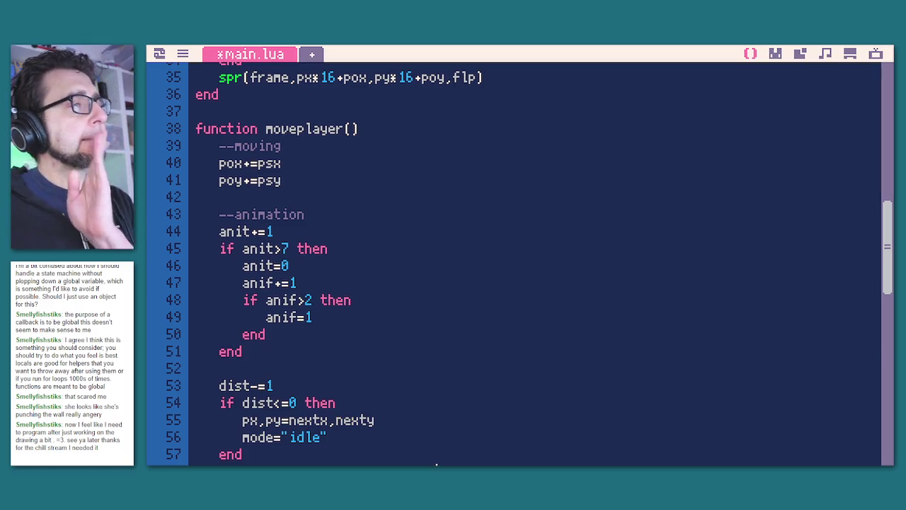
pyautogui.scroll(-5, 386, 451)
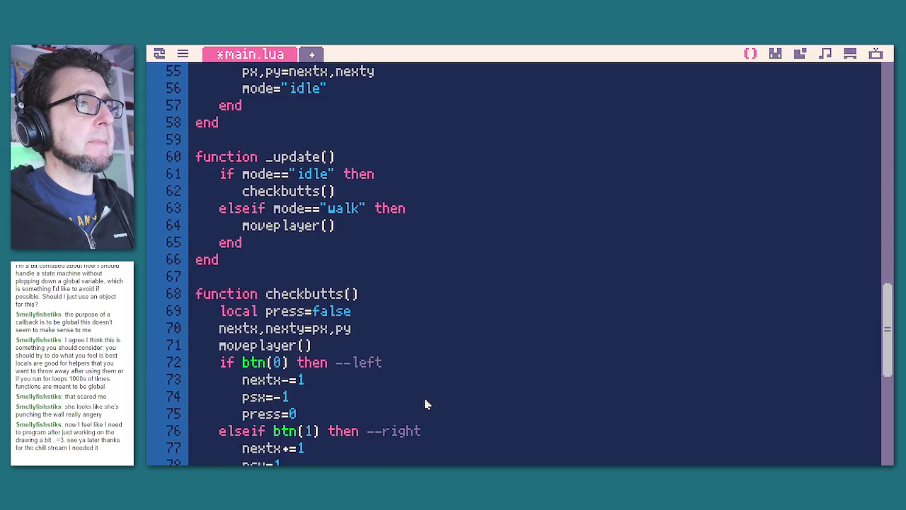
pyautogui.scroll(2, 425, 404)
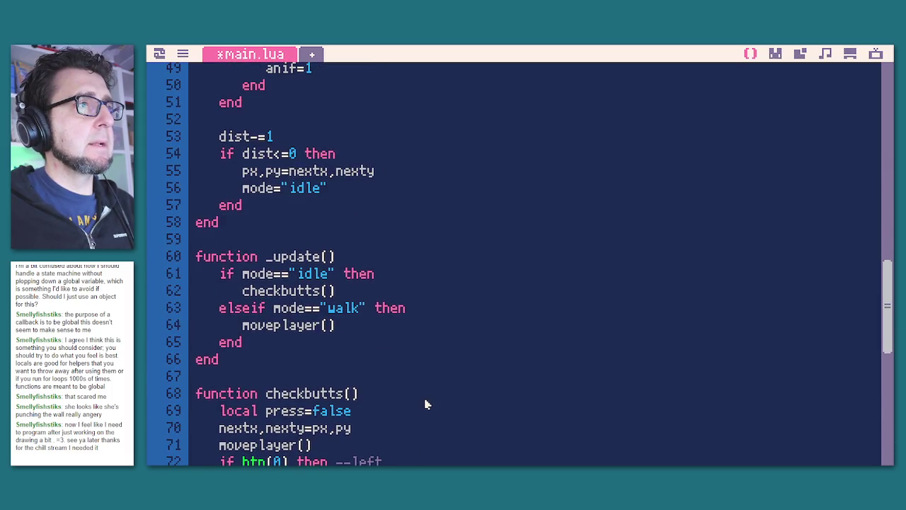
pyautogui.scroll(3, 425, 404)
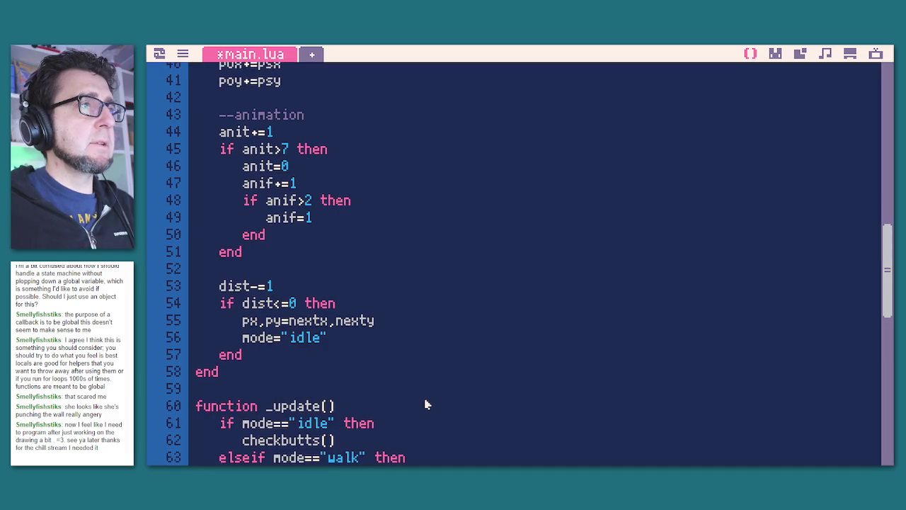
pyautogui.press('Return')
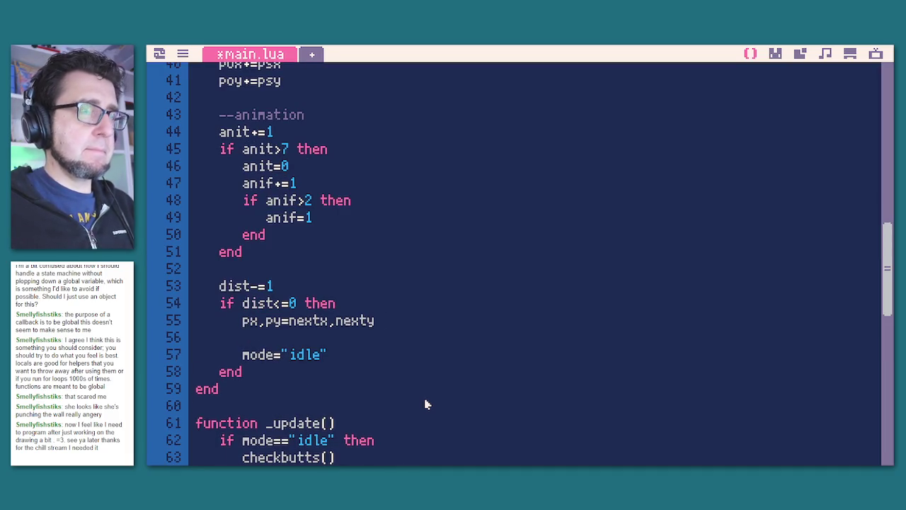
pyautogui.write('pox,')
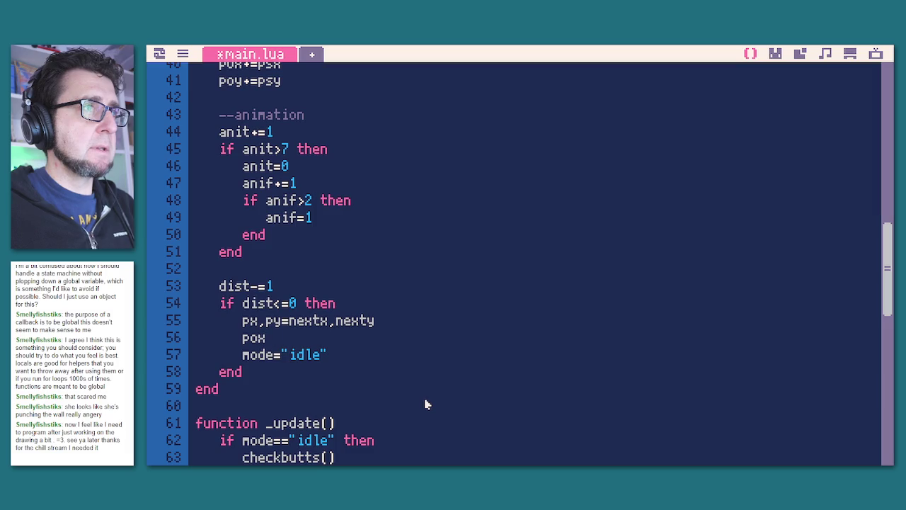
pyautogui.write('poy')
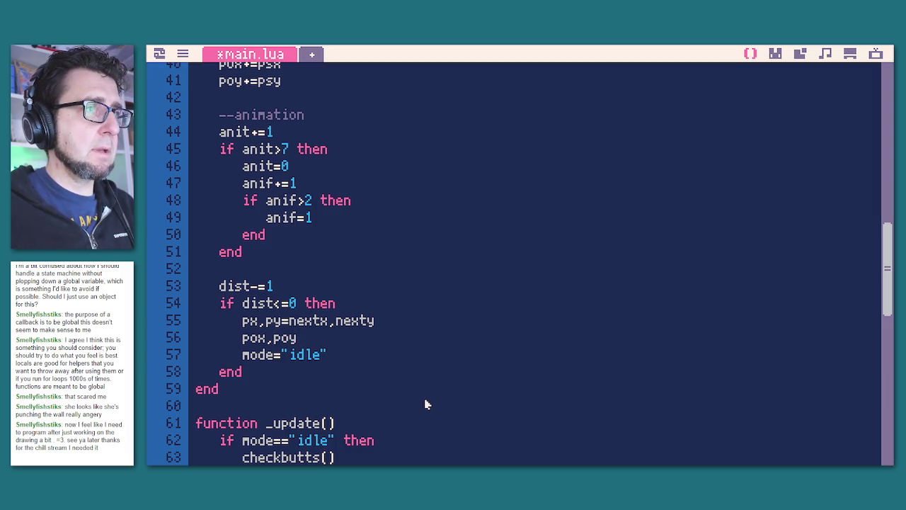
pyautogui.write('=0,0')
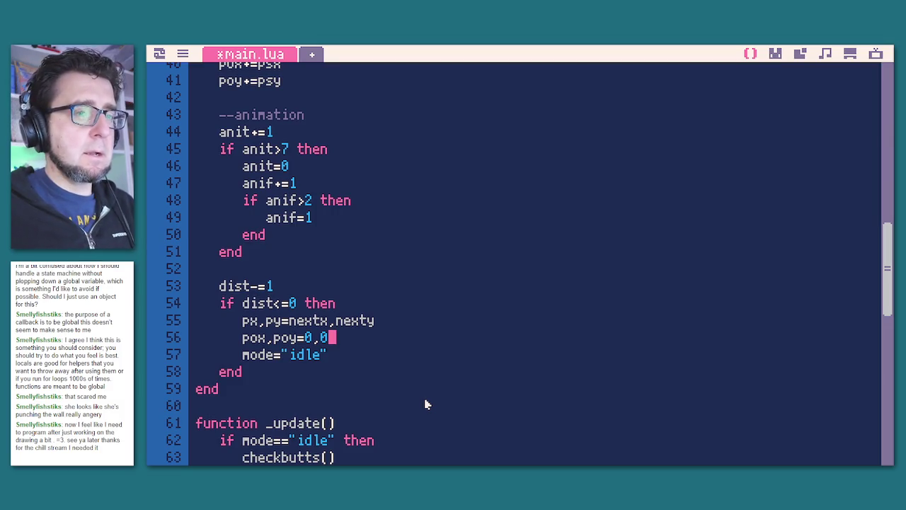
pyautogui.hotkey('ctrl', 's')
pyautogui.hotkey('ctrl', 'r')
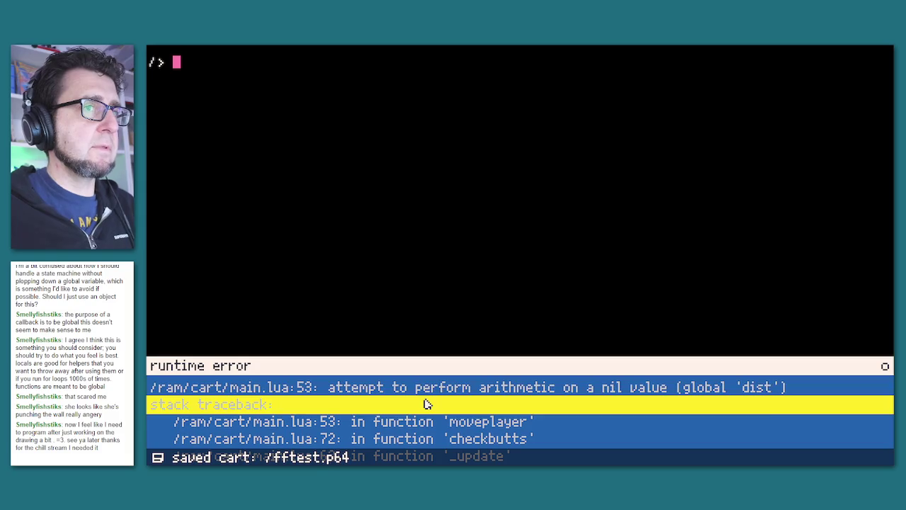
# Jump from the error to the code and delete the moveplayer() call in checkbutts.
pyautogui.click(507, 386)
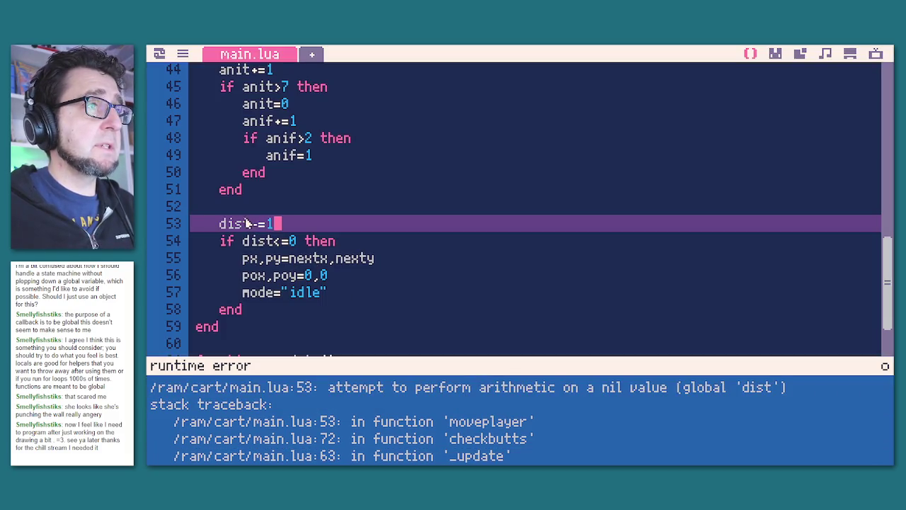
pyautogui.scroll(-4, 351, 298)
pyautogui.scroll(-3, 353, 296)
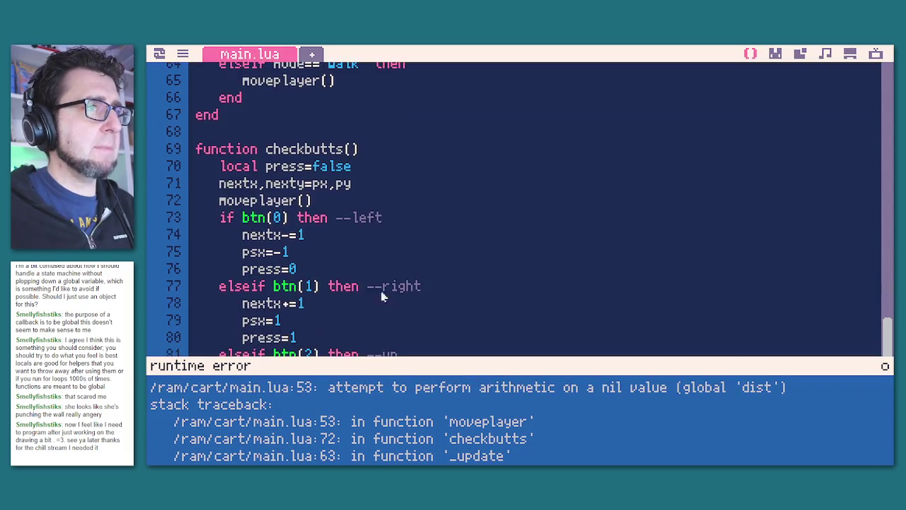
pyautogui.scroll(4, 383, 305)
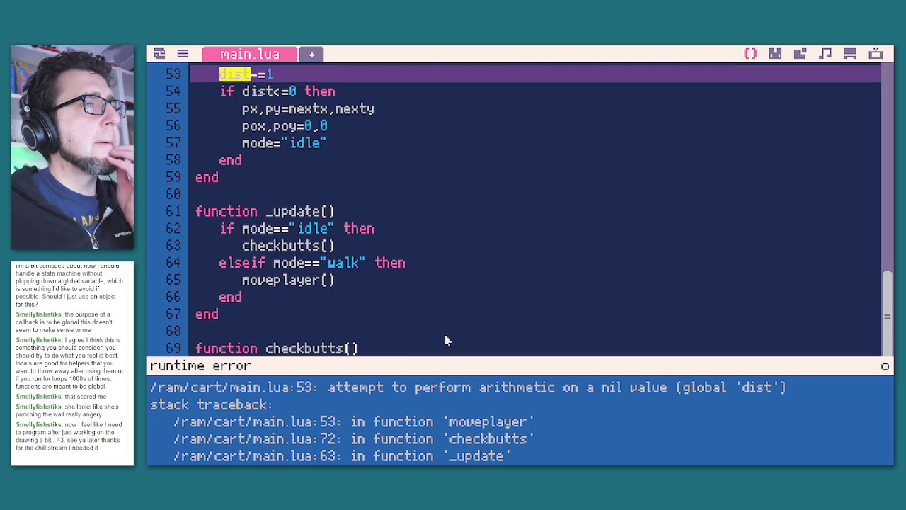
pyautogui.scroll(-4, 441, 329)
pyautogui.scroll(11, 386, 304)
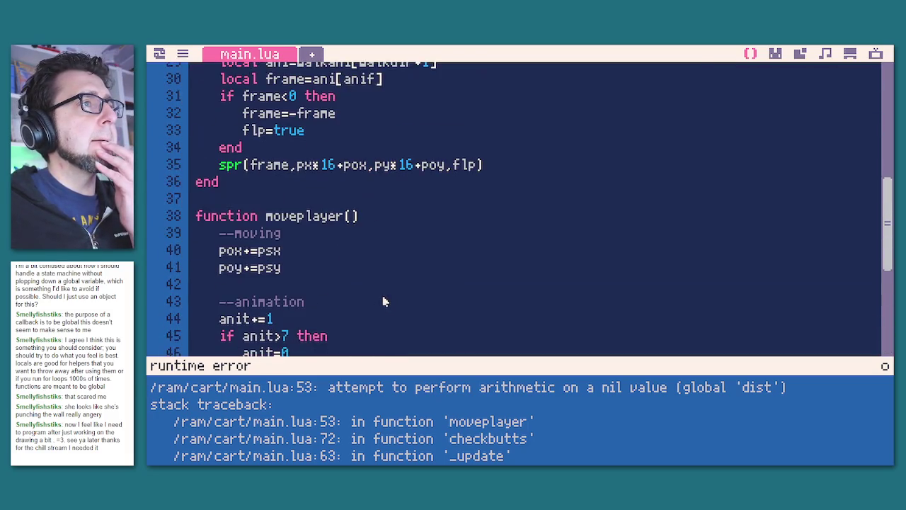
pyautogui.scroll(-11, 375, 273)
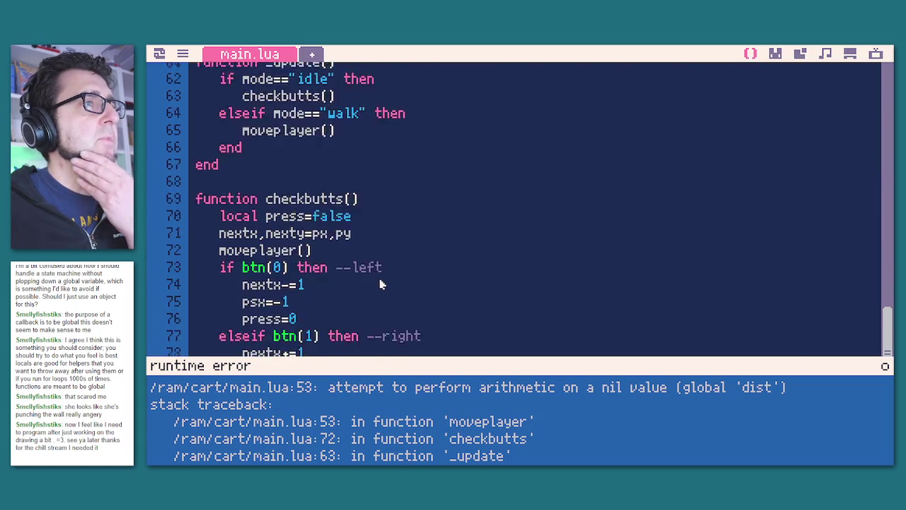
pyautogui.moveTo(320, 201); pyautogui.dragTo(191, 201)
pyautogui.press('BackSpace')
pyautogui.press('BackSpace')
# Save and run the cart, walk the player right, down, left and up, then stop.
pyautogui.hotkey('ctrl', 's')
pyautogui.hotkey('ctrl', 'r')
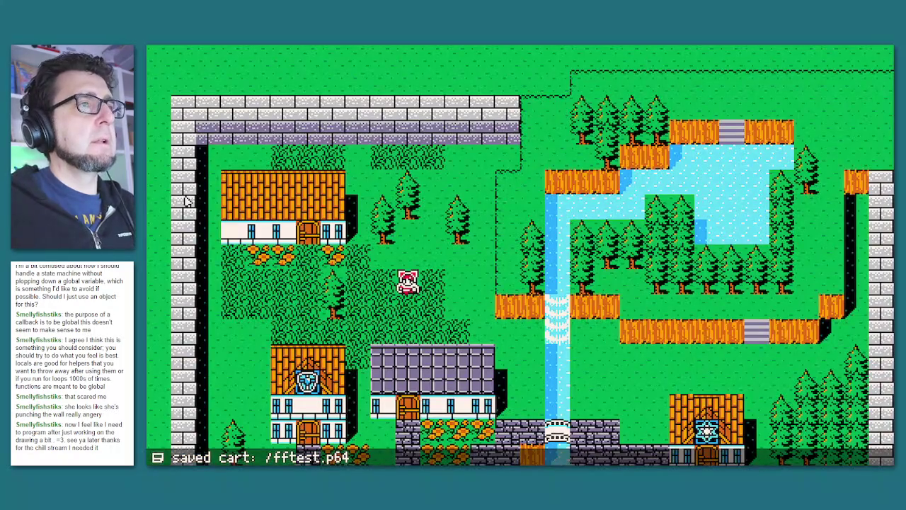
pyautogui.press('Right')
pyautogui.press('Down')
pyautogui.press('Left')
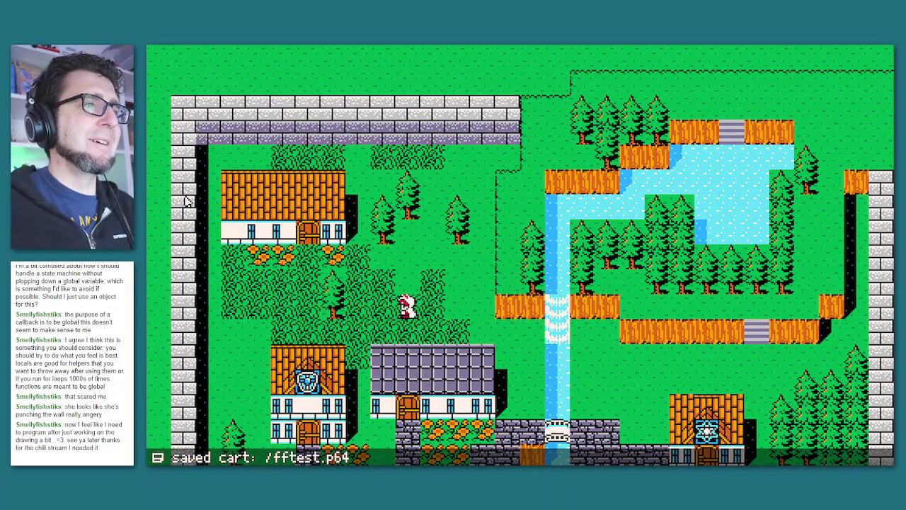
pyautogui.press('Up')
pyautogui.press('Escape')
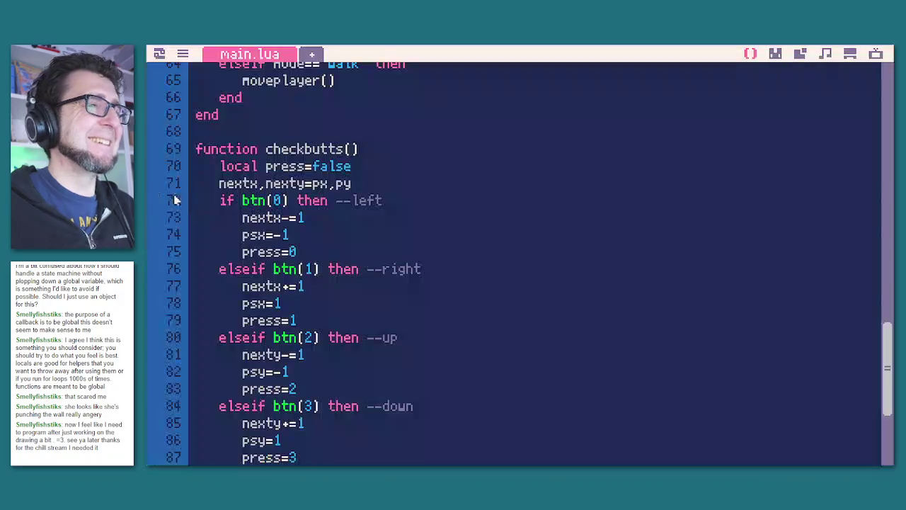
# Find the psx,psy=0,0 offset setup line in _init.
pyautogui.scroll(1, 329, 238)
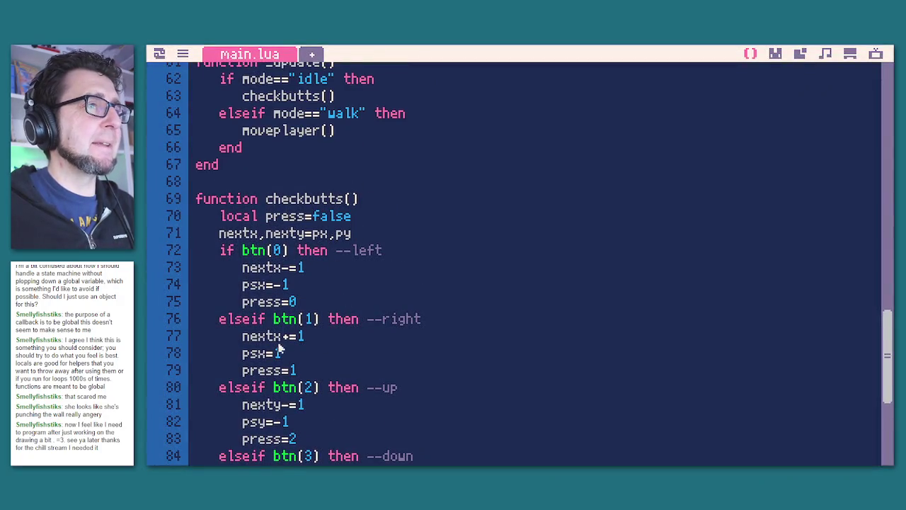
pyautogui.scroll(2, 291, 334)
pyautogui.scroll(2, 356, 287)
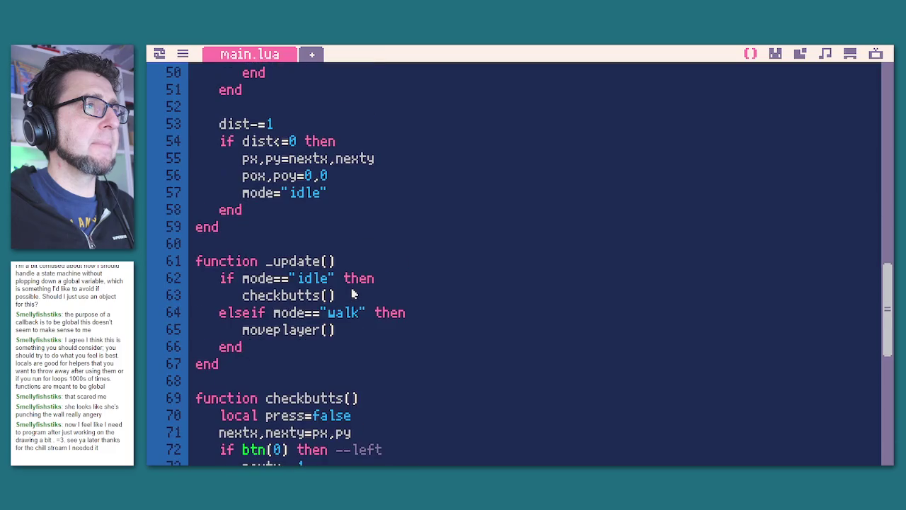
pyautogui.scroll(15, 358, 354)
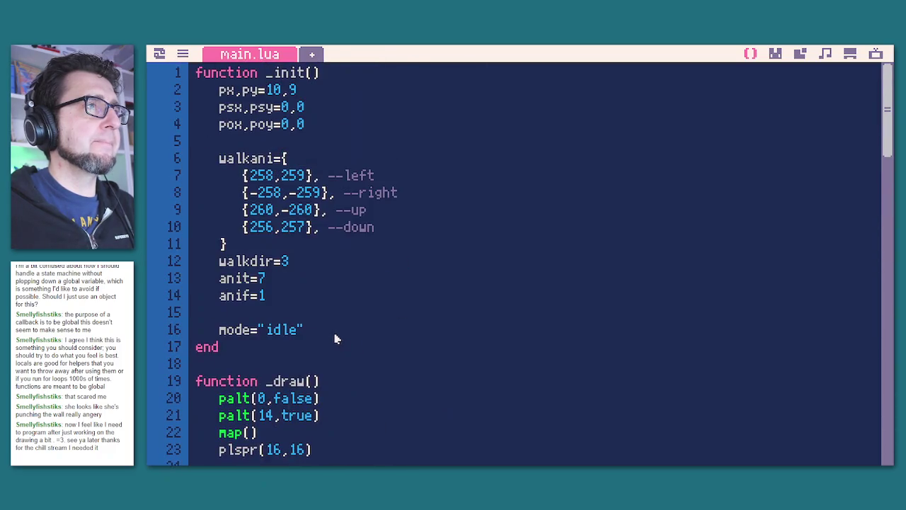
pyautogui.moveTo(315, 105)
pyautogui.mouseDown()
pyautogui.moveTo(308, 124)
pyautogui.moveTo(180, 107)
pyautogui.moveTo(221, 108)
pyautogui.mouseUp()
pyautogui.click(334, 112)
# Insert psx,psy=0,0 after the nextx,nexty line in checkbutts and run the cart.
pyautogui.scroll(-15, 383, 329)
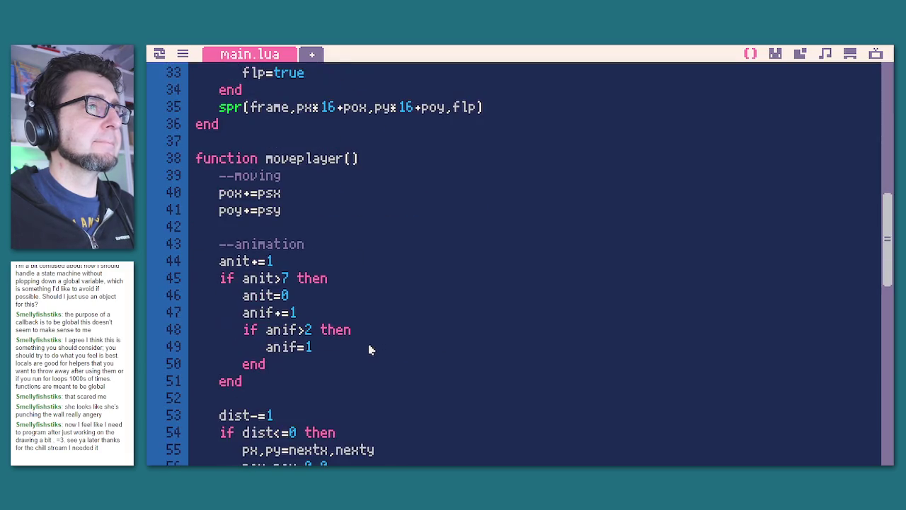
pyautogui.scroll(-3, 368, 339)
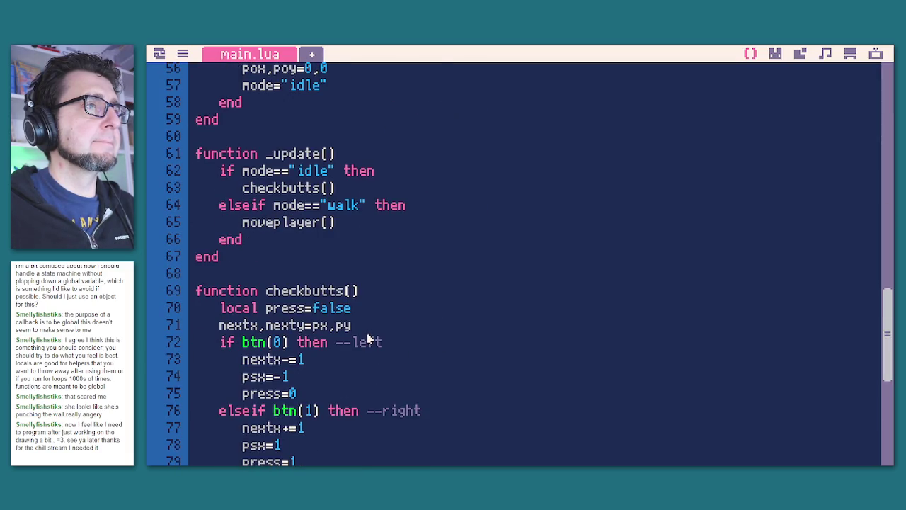
pyautogui.scroll(1, 368, 341)
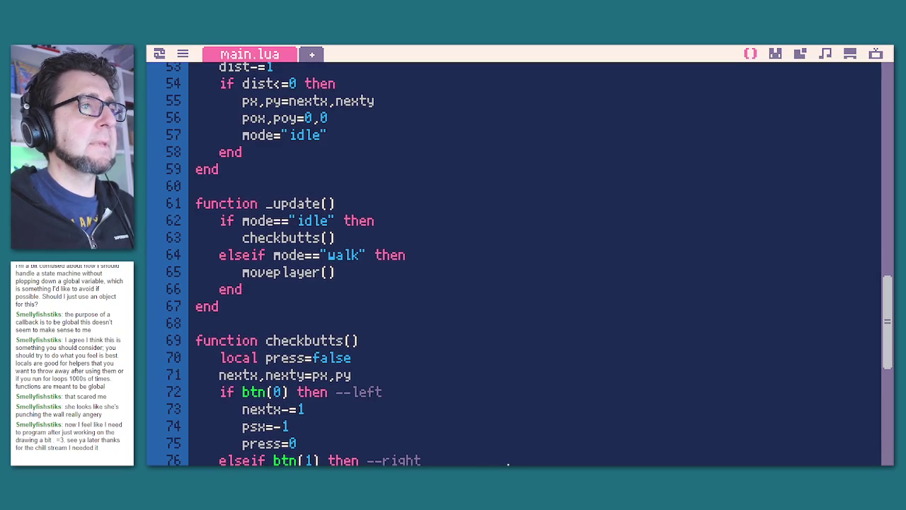
pyautogui.press('Return')
pyautogui.write('psx,psy=0,0')
pyautogui.hotkey('ctrl', 'r')
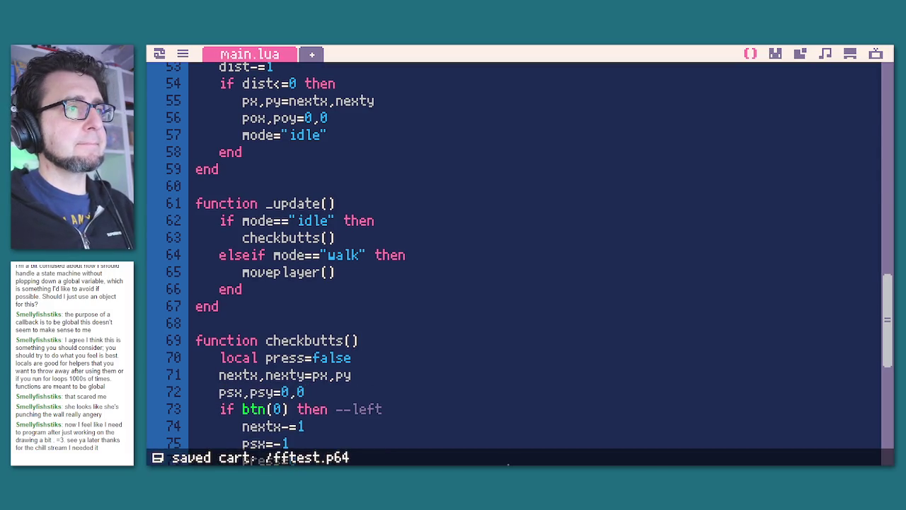
pyautogui.press('Left')
# Walk the player toward the building, across the bridge and back.
pyautogui.press('Down')
pyautogui.press('Right')
pyautogui.press('Down')
pyautogui.press('Right')
pyautogui.press('Up')
pyautogui.press('Right')
pyautogui.press('Down')
pyautogui.press('Right')
pyautogui.press('Down')
pyautogui.press('Right')
pyautogui.press('Down')
pyautogui.press('Down')
pyautogui.press('Right')
pyautogui.press('Up')
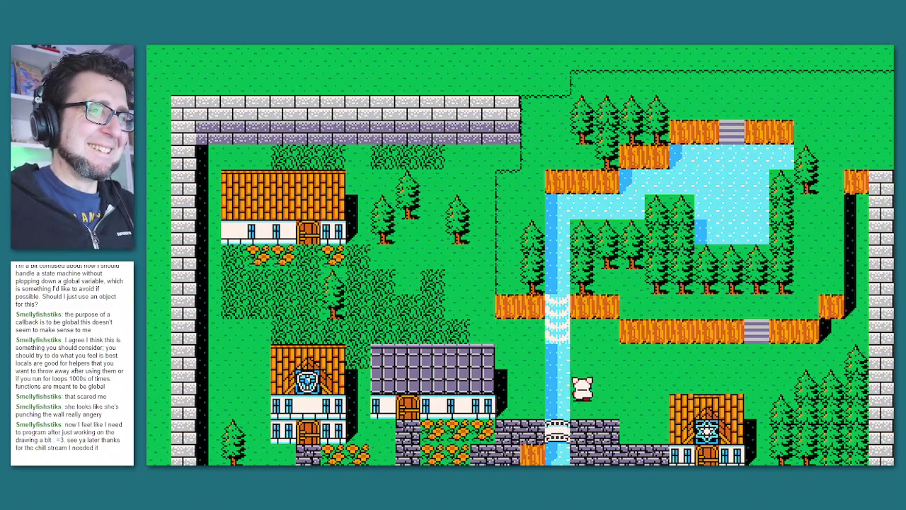
pyautogui.press('Right')
pyautogui.press('Down')
pyautogui.press('Down')
pyautogui.press('Left')
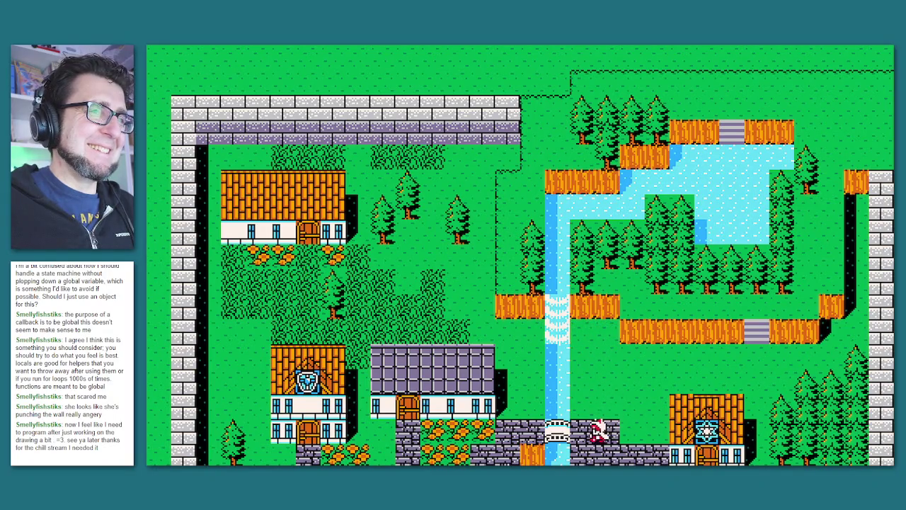
pyautogui.press('Up')
# Walk the player through the grass around the house, testing its door and the left wall.
pyautogui.press('Up')
pyautogui.press('Left')
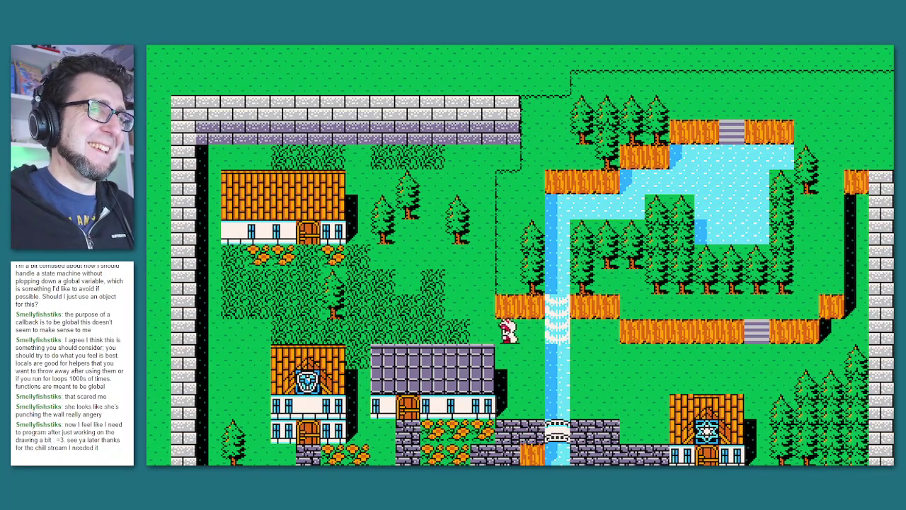
pyautogui.press('Up')
pyautogui.press('Left')
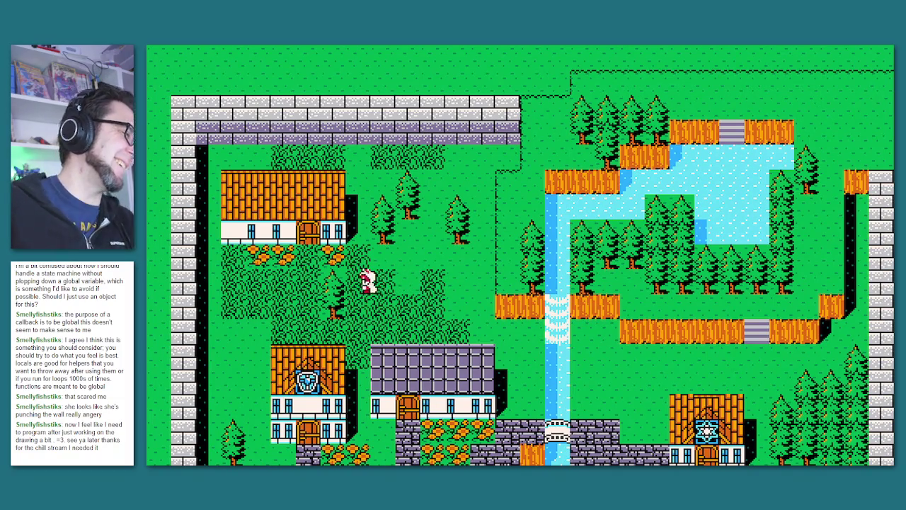
pyautogui.press('Down')
pyautogui.press('Right')
pyautogui.press('Down')
pyautogui.press('Left')
pyautogui.press('Down')
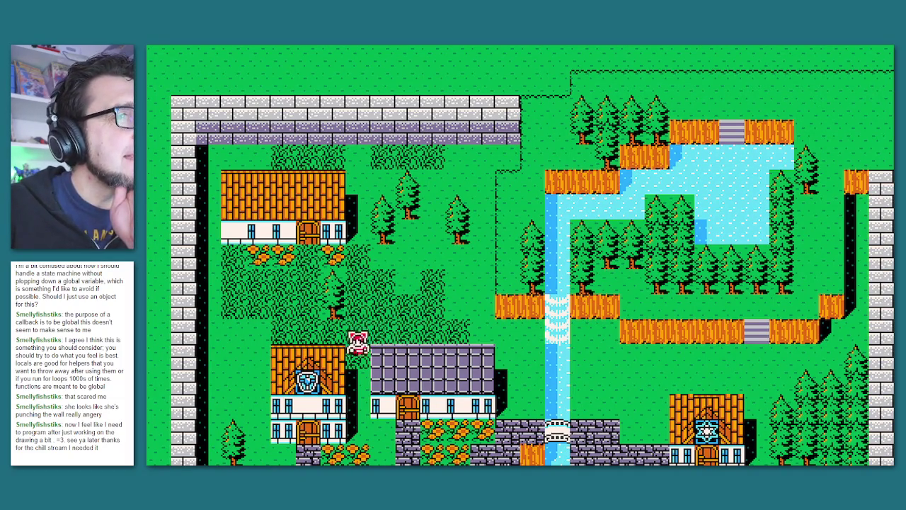
pyautogui.press('Right')
pyautogui.press('Right')
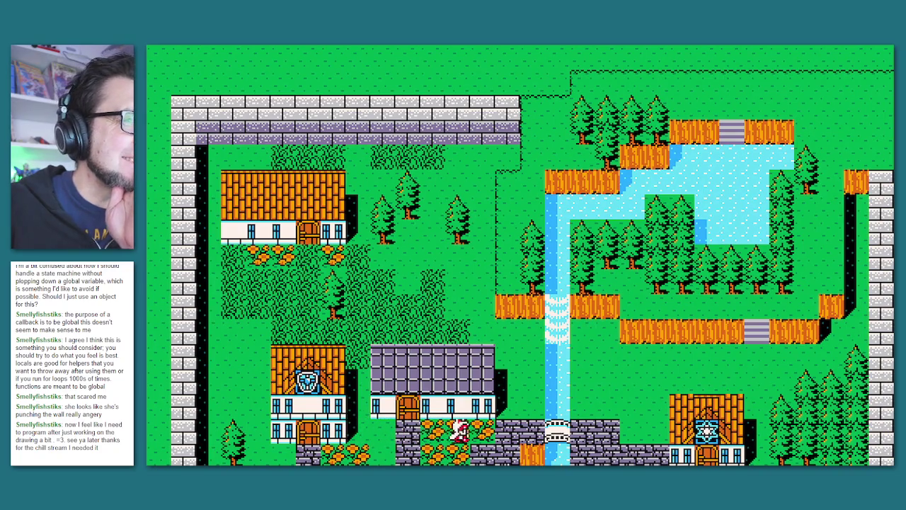
pyautogui.press('Up')
pyautogui.press('Left')
pyautogui.press('Up')
pyautogui.press('Left')
pyautogui.press('Up')
pyautogui.press('Up')
pyautogui.press('Left')
pyautogui.press('Down')
pyautogui.press('Left')
pyautogui.press('Down')
pyautogui.press('Down')
pyautogui.press('Left')
pyautogui.press('Up')
pyautogui.press('Down')
pyautogui.press('Left')
pyautogui.press('Down')
pyautogui.press('Left')
pyautogui.press('Up')
pyautogui.press('Up')
pyautogui.press('Right')
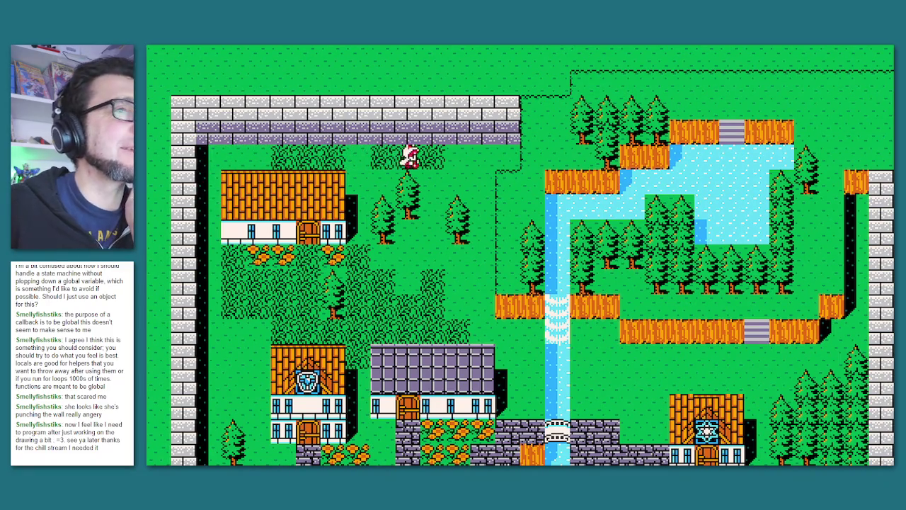
# Walk the player along the top wall and down toward the lower buildings and bridge.
pyautogui.press('Down')
pyautogui.press('Right')
pyautogui.press('Down')
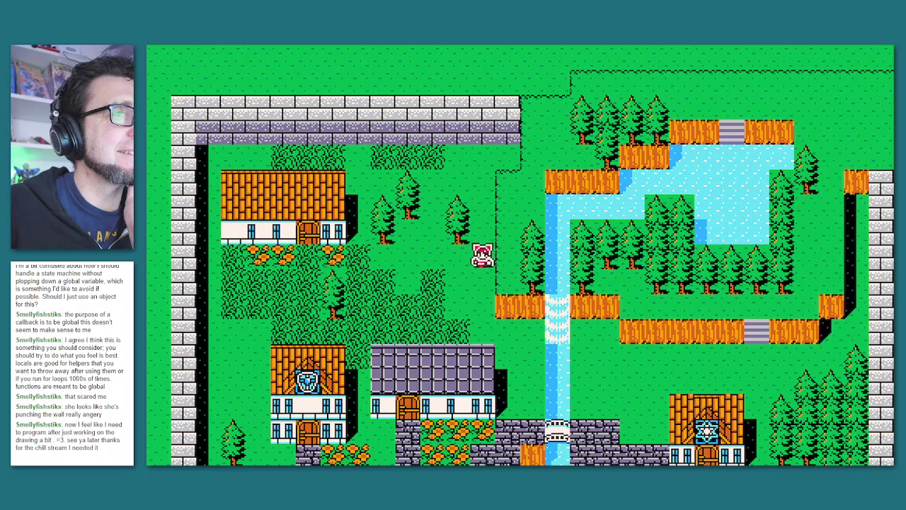
pyautogui.press('Right')
pyautogui.press('Down')
pyautogui.press('Down')
pyautogui.press('Right')
pyautogui.press('Down')
pyautogui.press('Left')
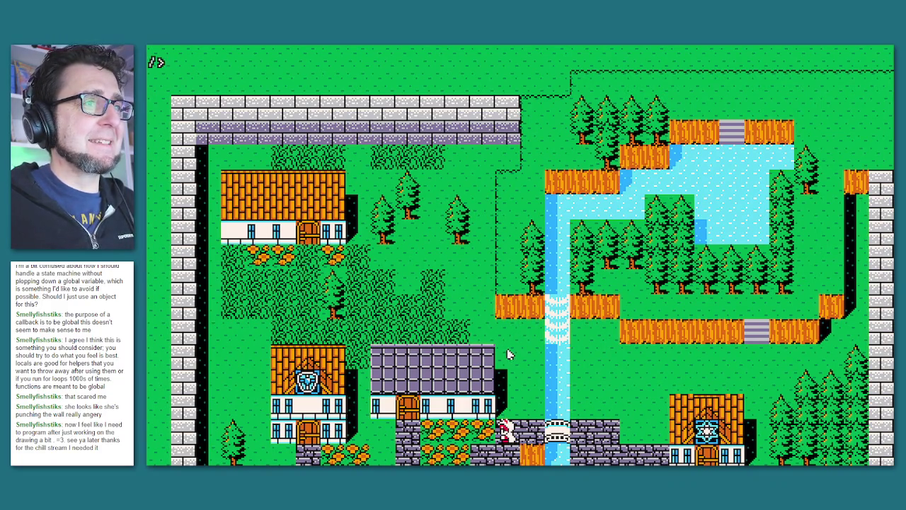
# Stop the game and show the 0.gfx tile sheet in the sprite editor.
pyautogui.press('Escape')
pyautogui.click(774, 54)
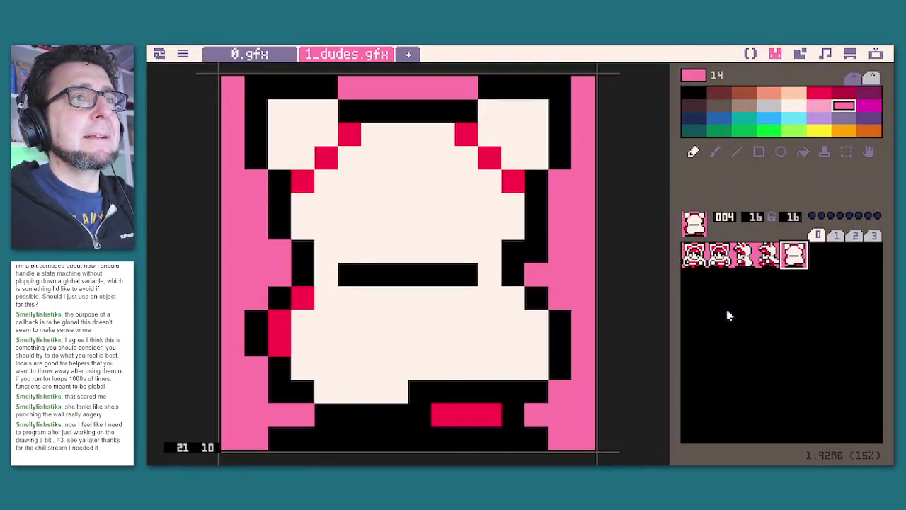
pyautogui.click(750, 56)
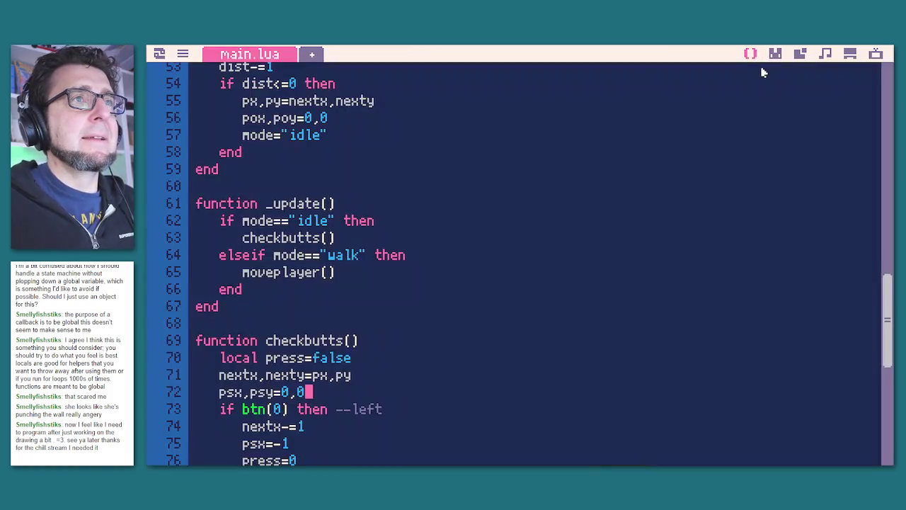
pyautogui.click(776, 55)
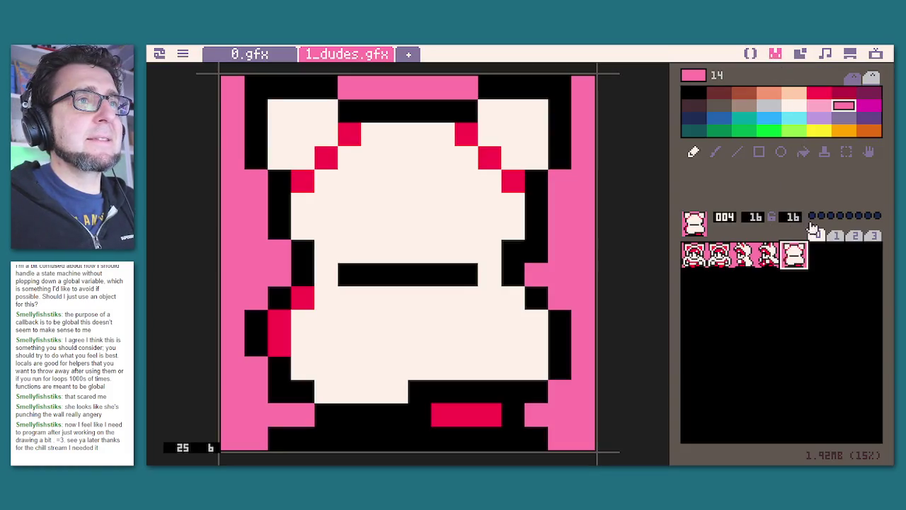
pyautogui.click(256, 54)
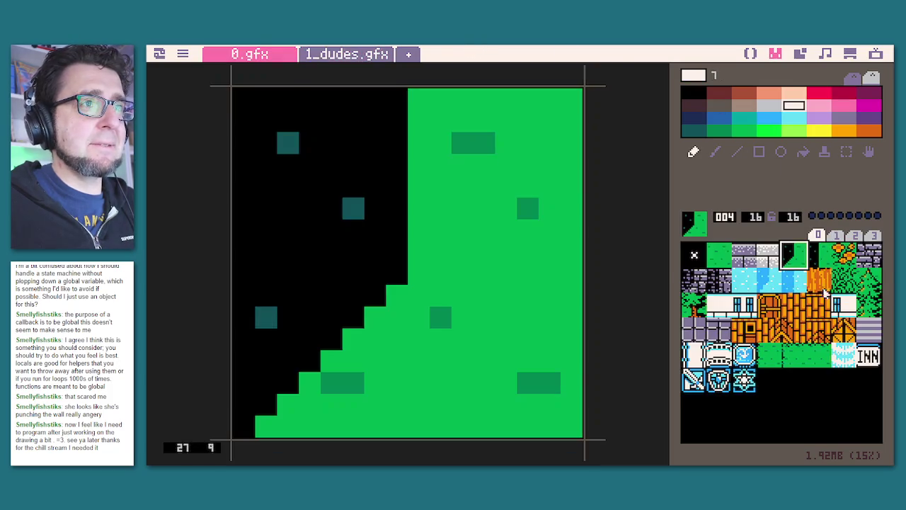
# Set flag 0 on the purple brick wall tile and the orange wood tile.
pyautogui.click(742, 259)
pyautogui.click(812, 216)
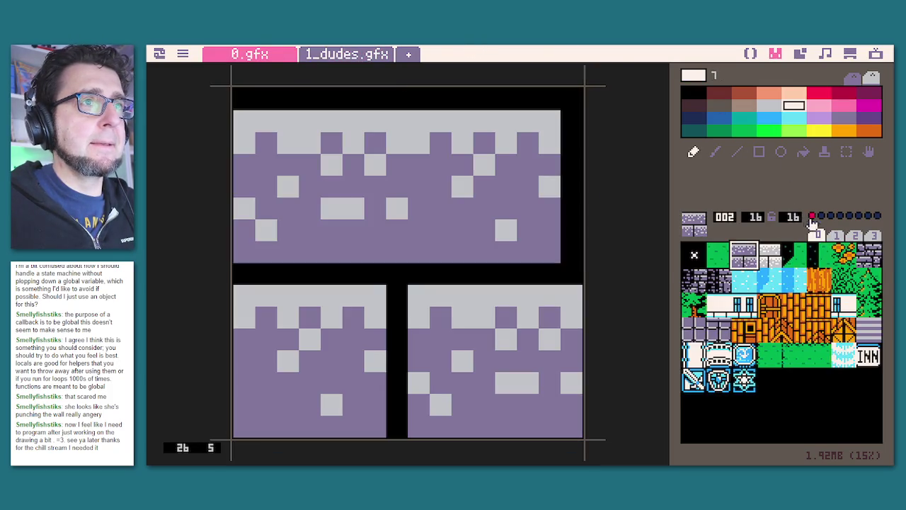
pyautogui.click(799, 260)
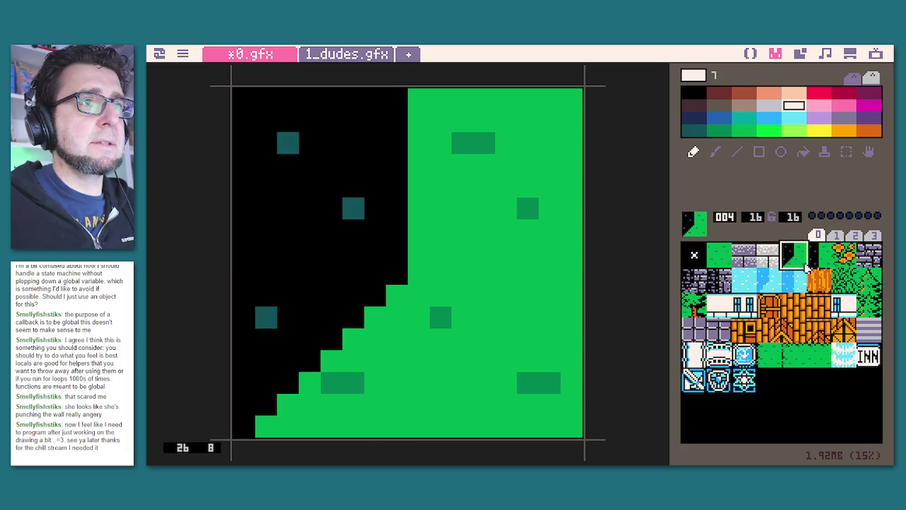
pyautogui.click(845, 254)
pyautogui.click(870, 255)
pyautogui.click(694, 306)
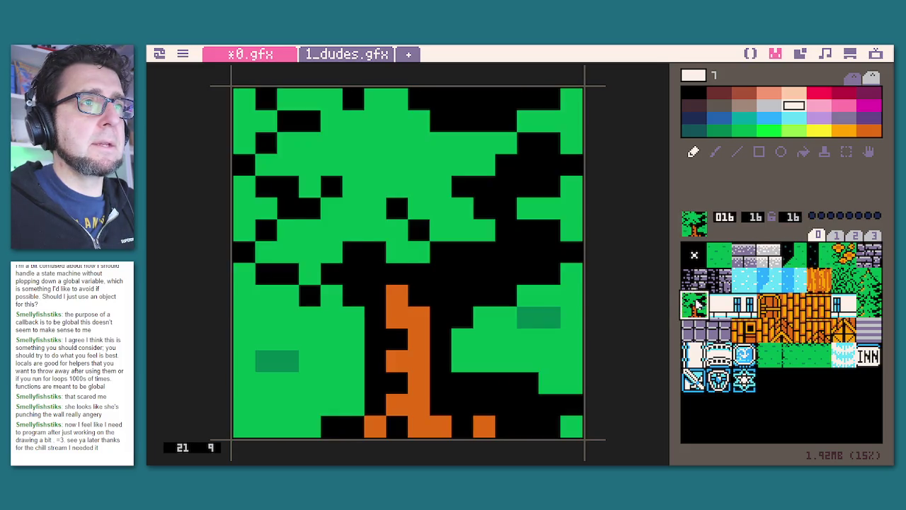
pyautogui.click(696, 283)
pyautogui.click(820, 280)
pyautogui.click(812, 216)
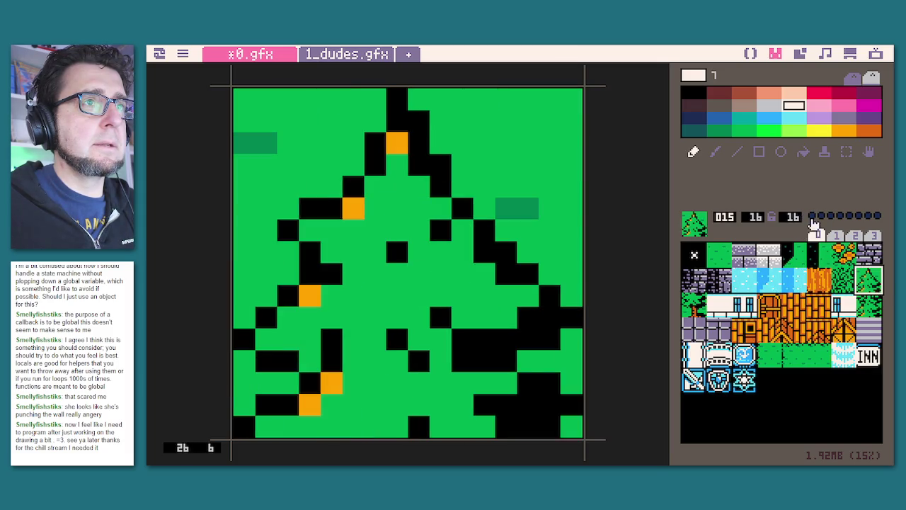
# Review the house tiles 016–027, set flag 0 on tile 025, and select water tile 010.
pyautogui.click(871, 310)
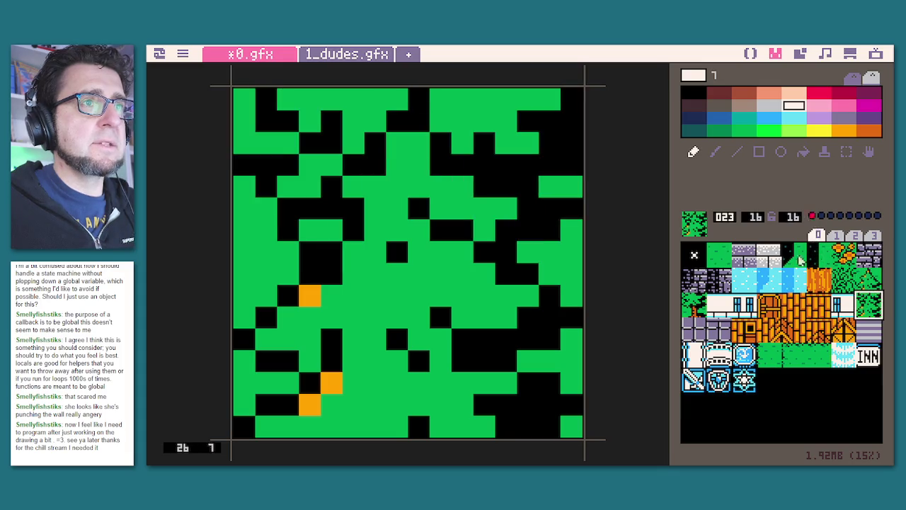
pyautogui.click(693, 307)
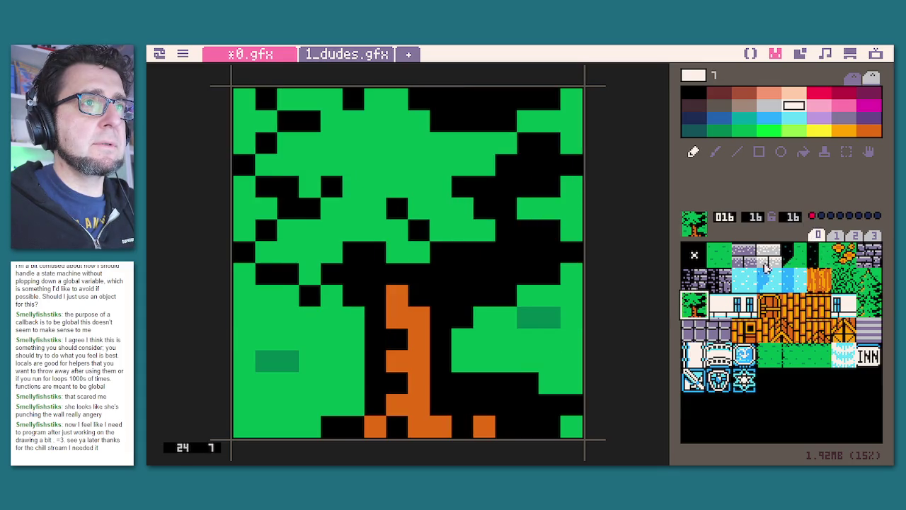
pyautogui.click(722, 305)
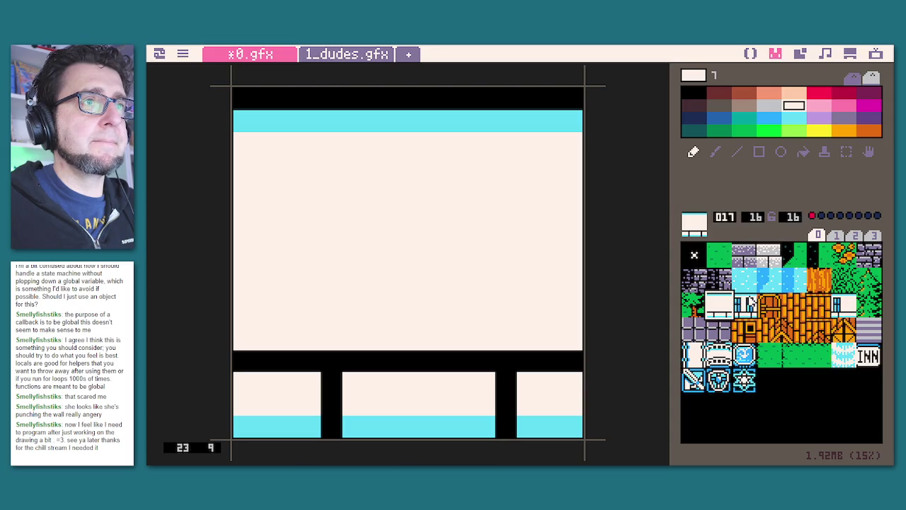
pyautogui.click(751, 306)
pyautogui.click(789, 310)
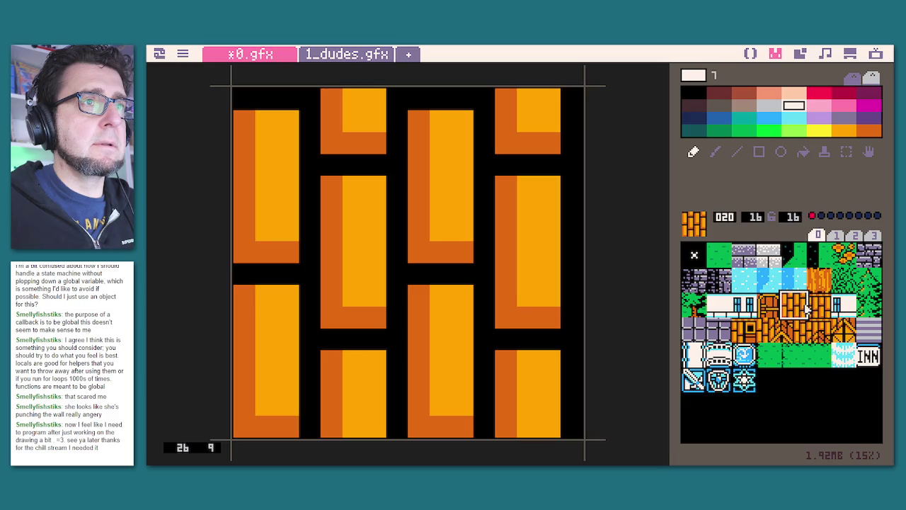
pyautogui.click(814, 311)
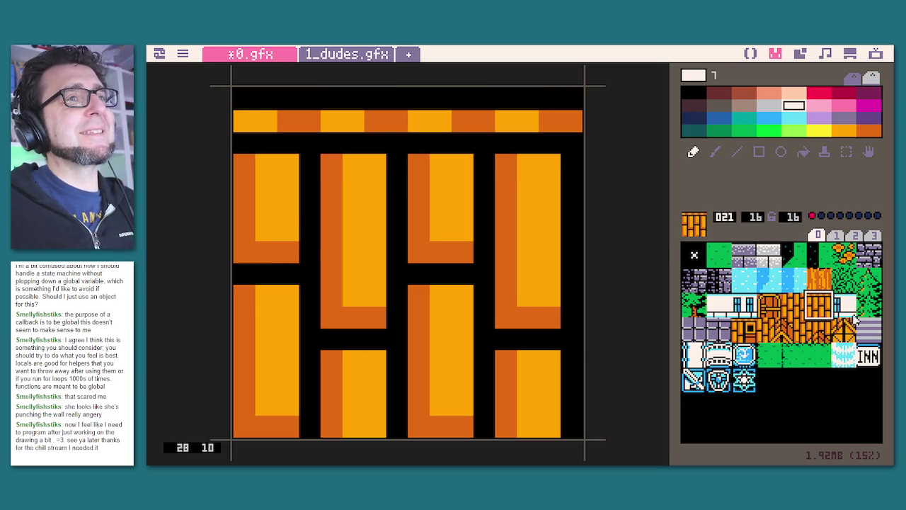
pyautogui.click(848, 308)
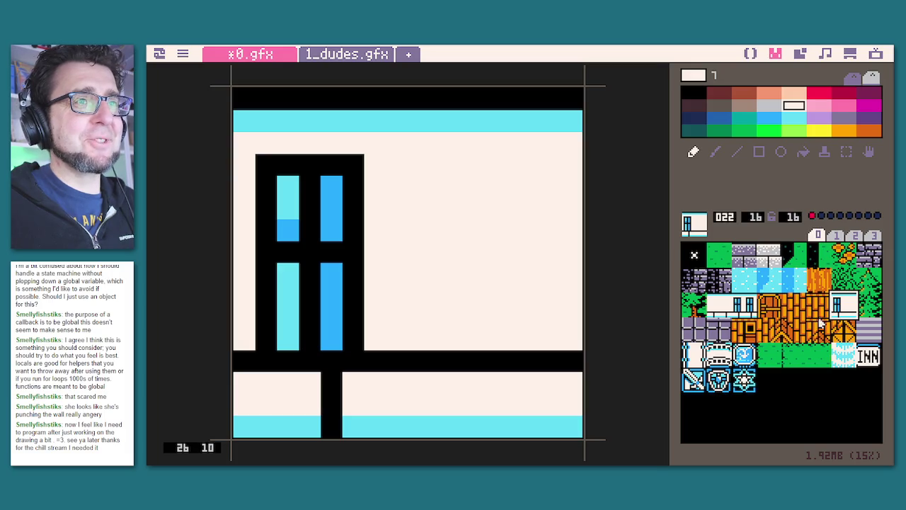
pyautogui.click(695, 330)
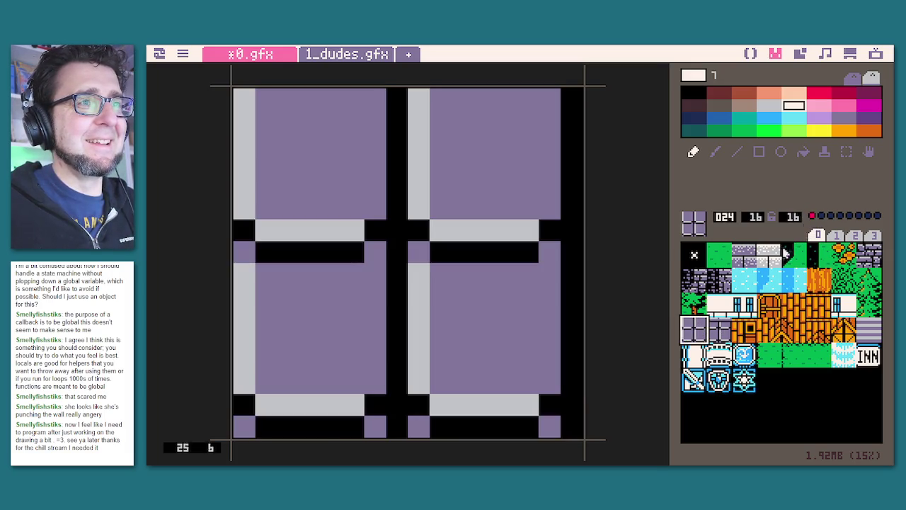
pyautogui.click(725, 324)
pyautogui.click(812, 215)
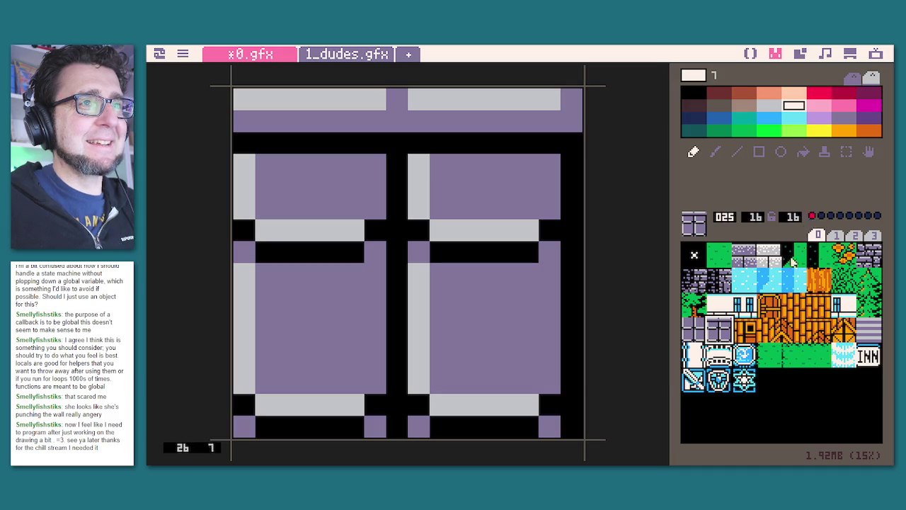
pyautogui.click(745, 329)
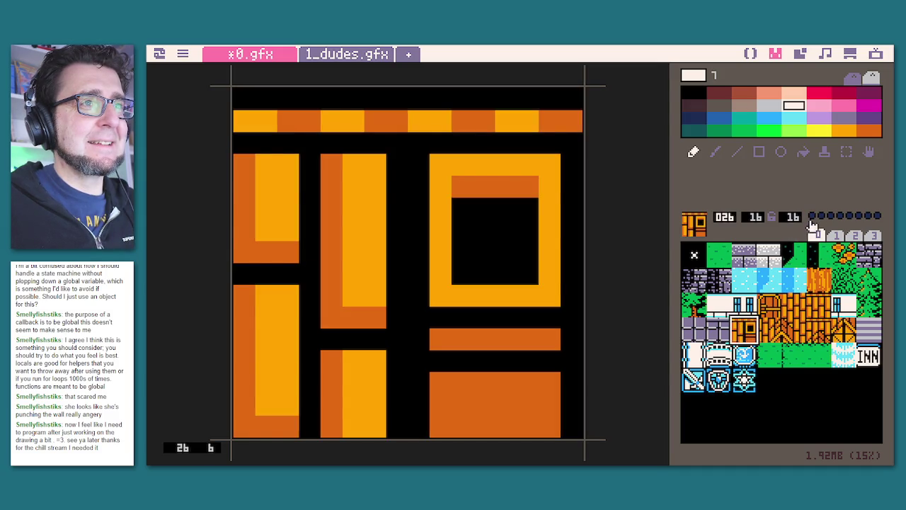
pyautogui.click(763, 328)
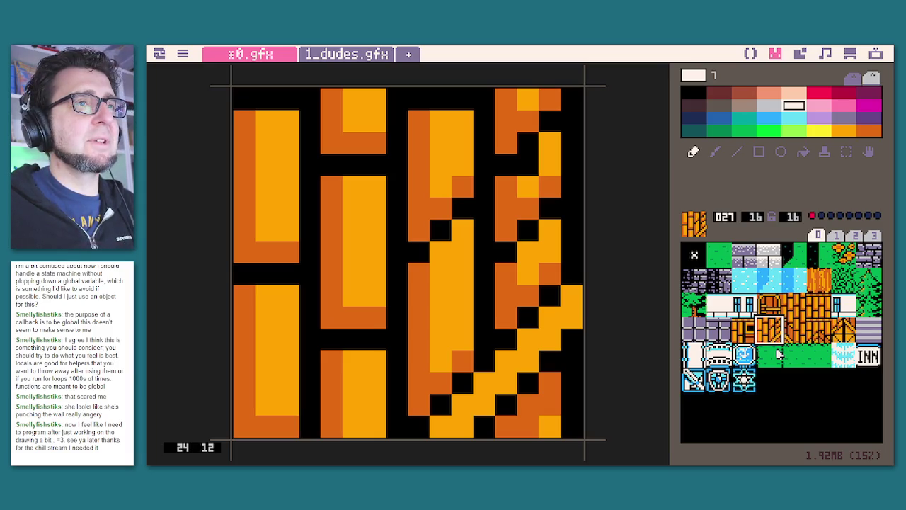
pyautogui.click(749, 283)
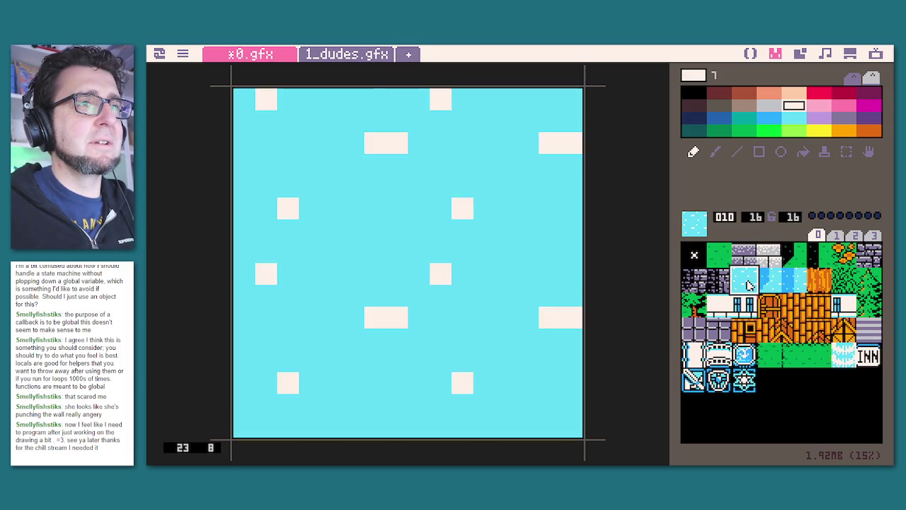
# Browse the water and brick tiles 026–028, then set flag 0 on wooden tile 029.
pyautogui.click(759, 283)
pyautogui.click(749, 283)
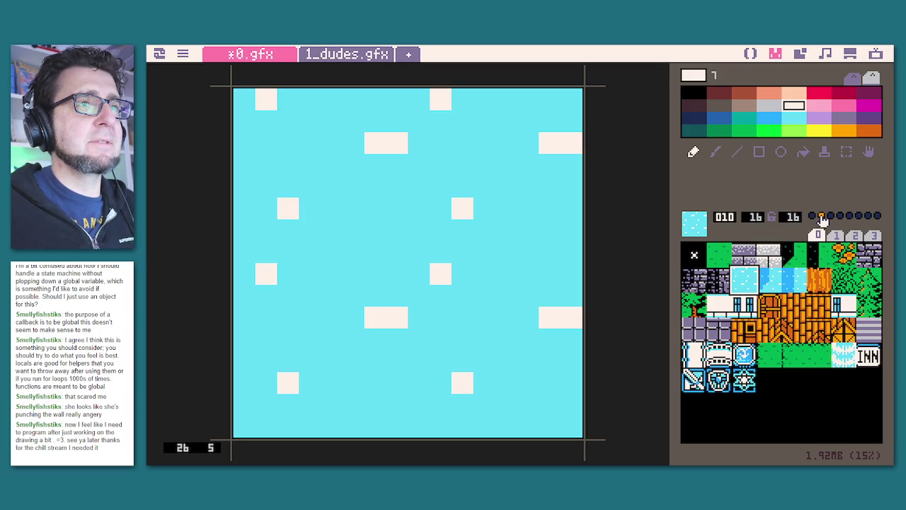
pyautogui.click(755, 330)
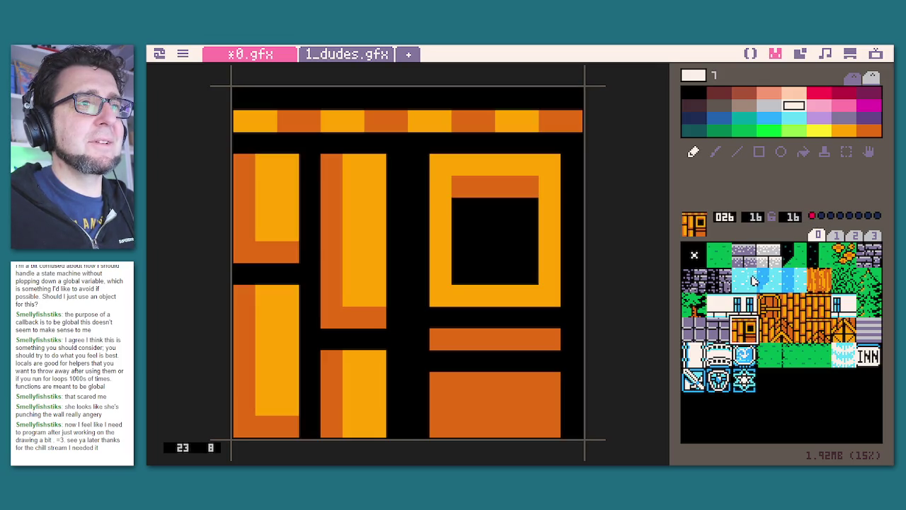
pyautogui.click(755, 283)
pyautogui.press('w')
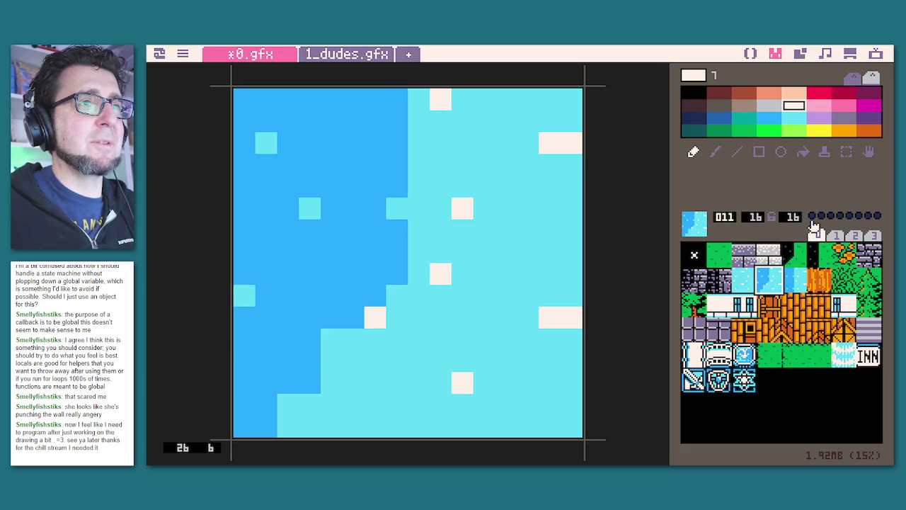
pyautogui.press('w')
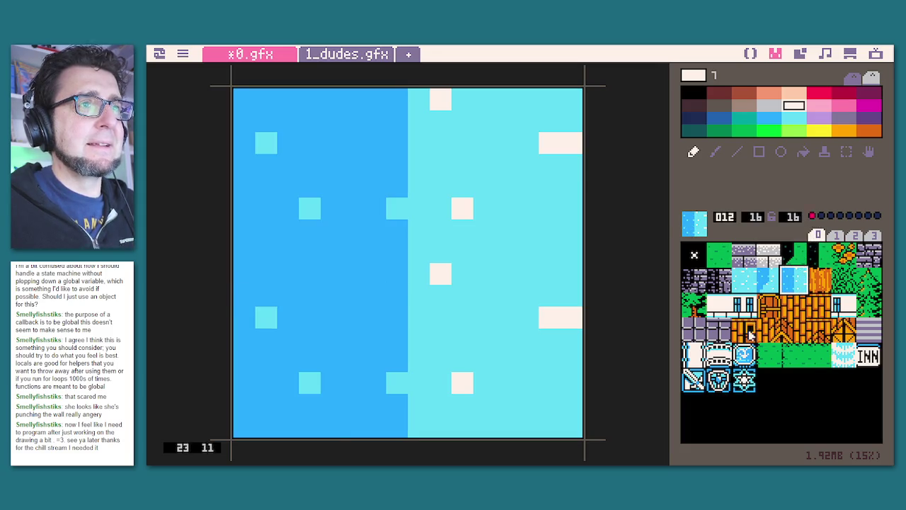
pyautogui.click(751, 333)
pyautogui.click(772, 336)
pyautogui.click(795, 340)
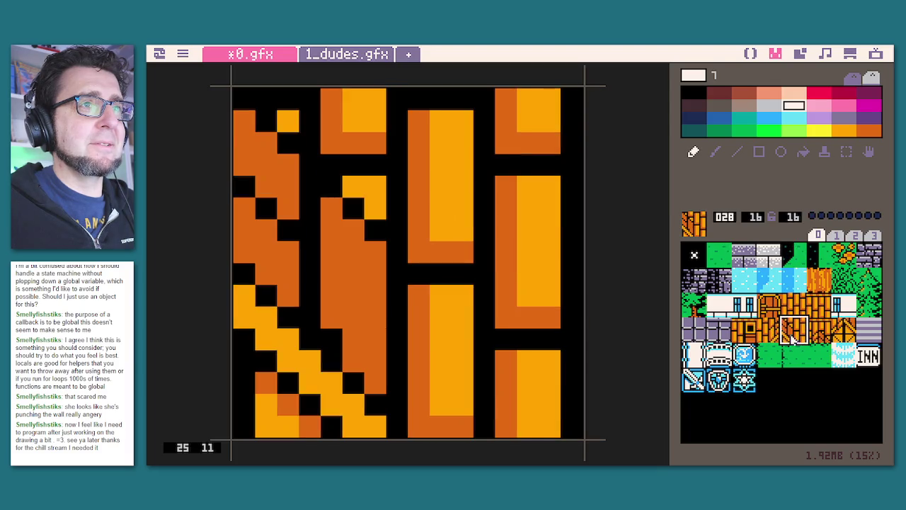
pyautogui.click(818, 332)
pyautogui.click(812, 215)
# Set flag 0 on the striped tile 031, pillar tile 032 and window tile 033.
pyautogui.click(844, 329)
pyautogui.click(812, 215)
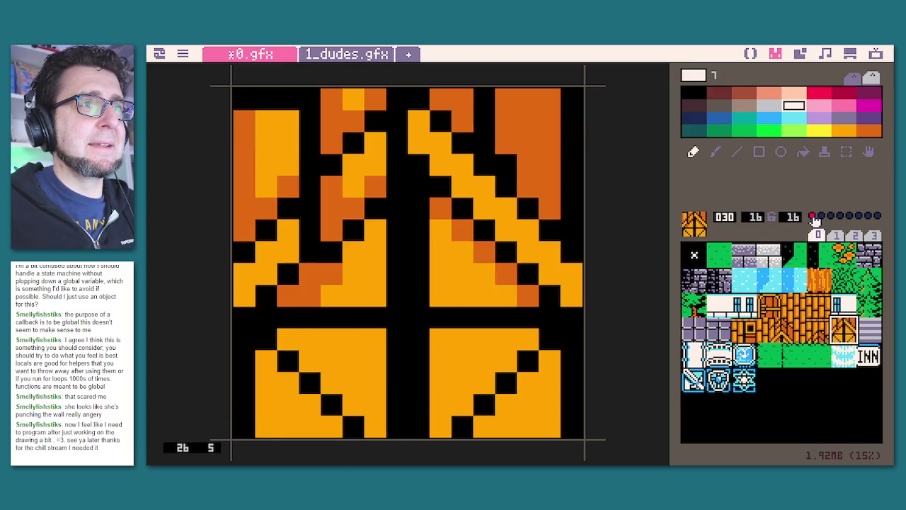
pyautogui.click(870, 327)
pyautogui.click(813, 216)
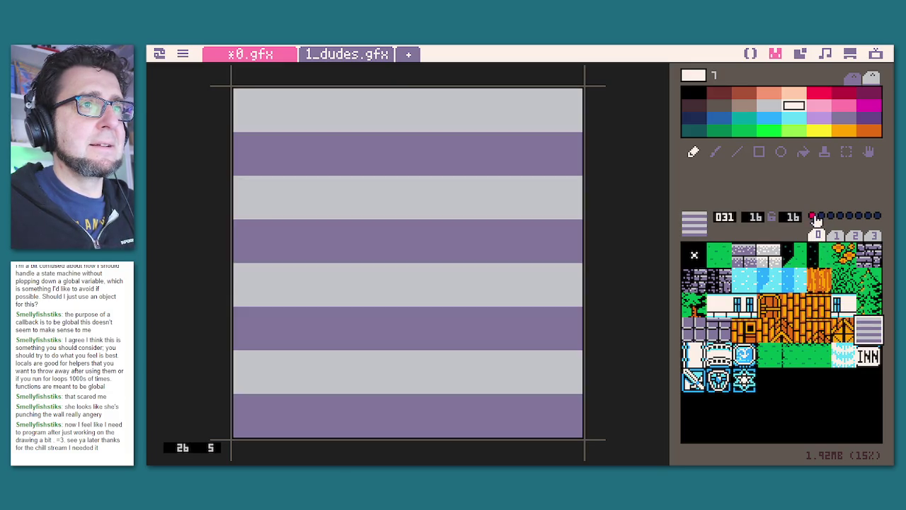
pyautogui.click(701, 354)
pyautogui.click(812, 215)
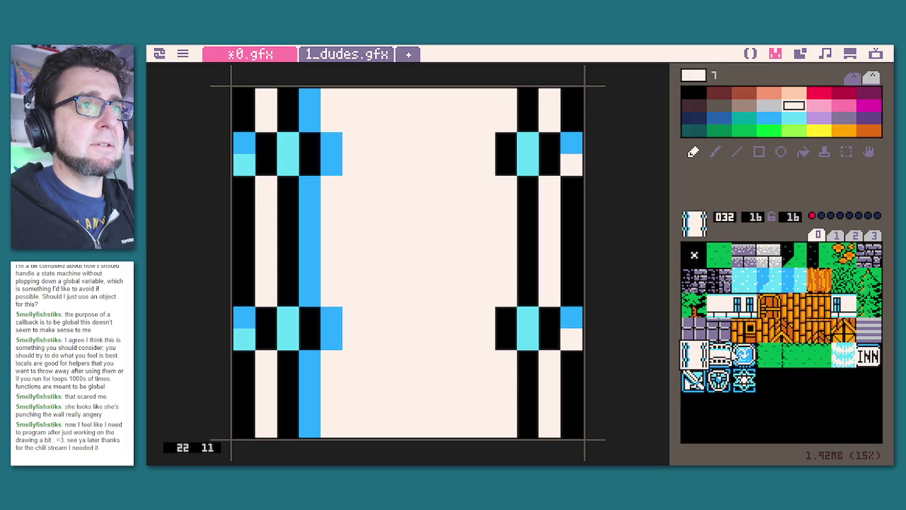
pyautogui.click(729, 353)
pyautogui.click(813, 215)
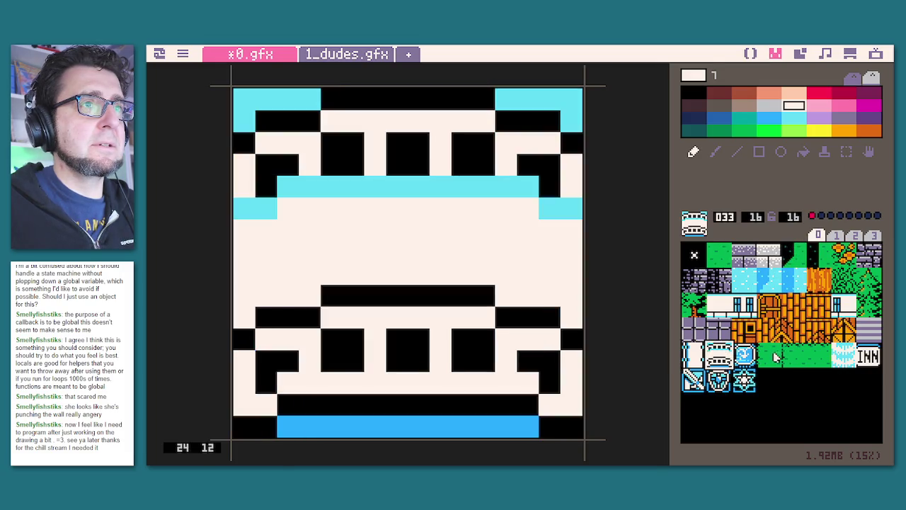
pyautogui.click(772, 354)
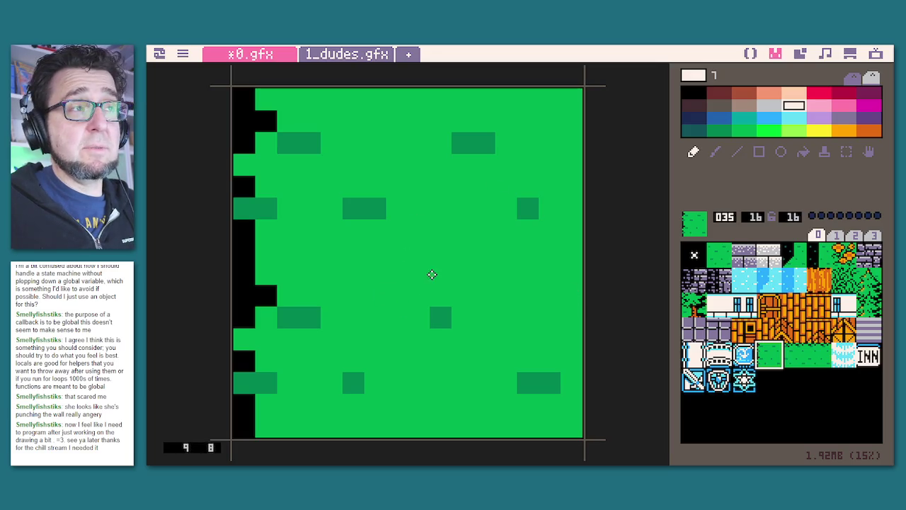
# Mark the black-edged grass tiles 036 and 037 with flag 0, ending on tile 038.
pyautogui.click(799, 362)
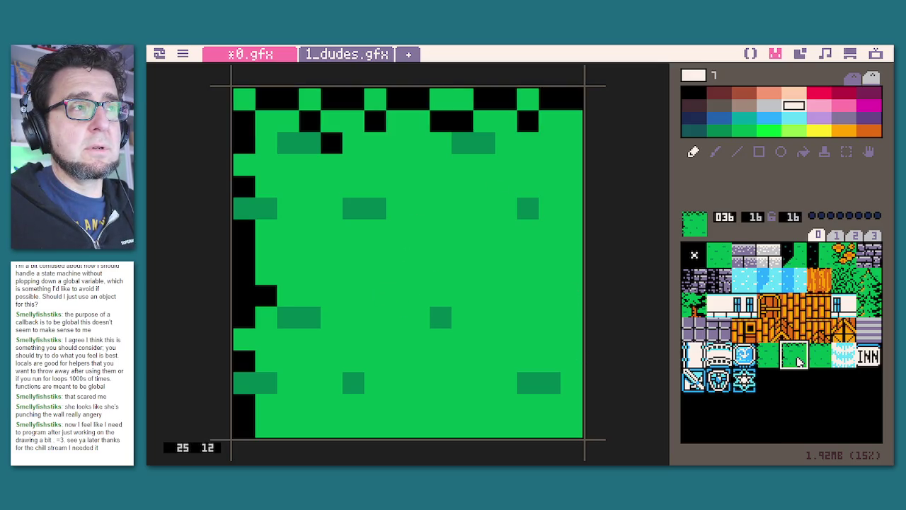
pyautogui.press('q')
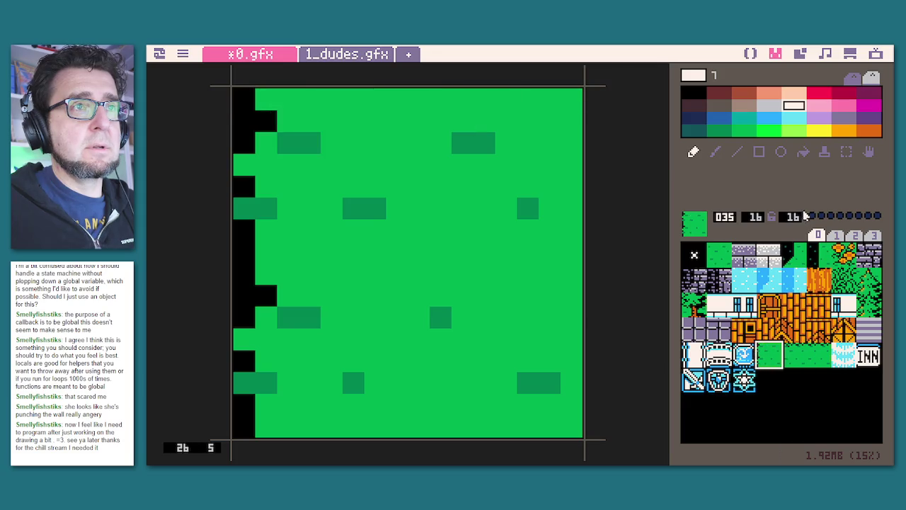
pyautogui.click(803, 352)
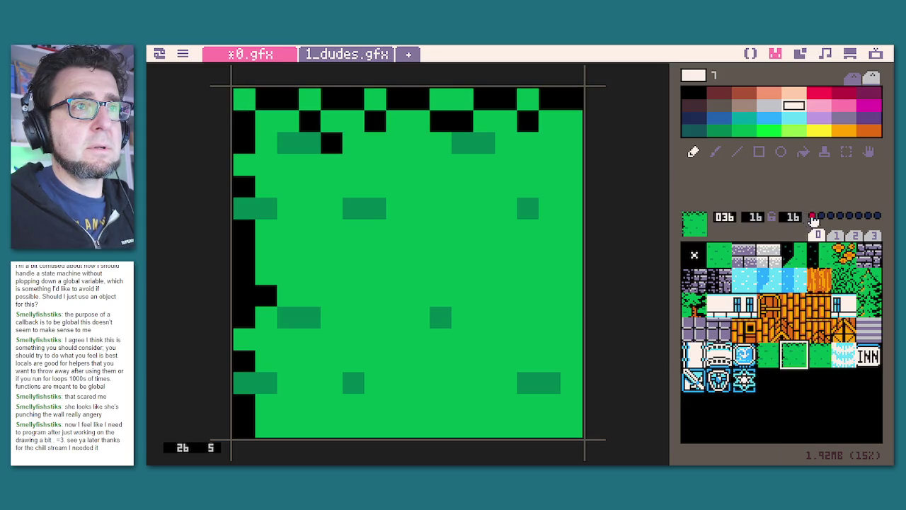
pyautogui.click(816, 352)
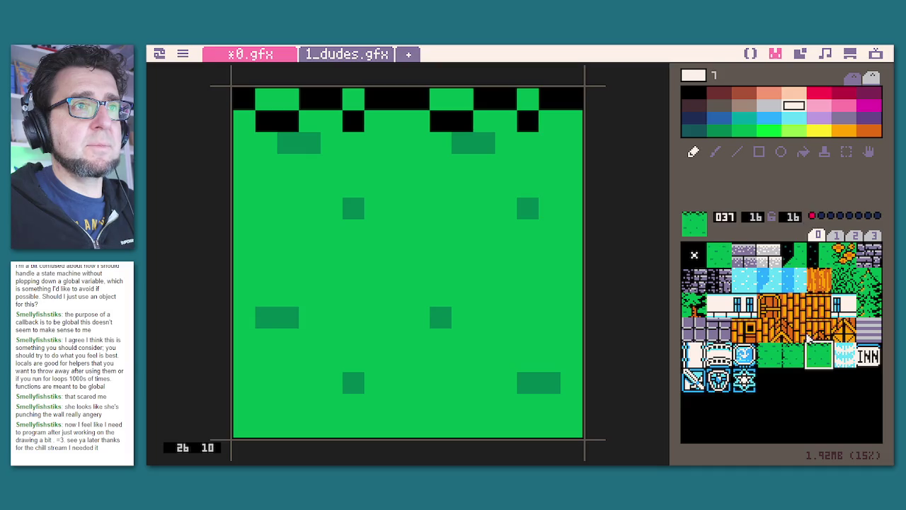
pyautogui.press('q')
pyautogui.press('q')
pyautogui.press('w')
pyautogui.press('w')
pyautogui.click(836, 352)
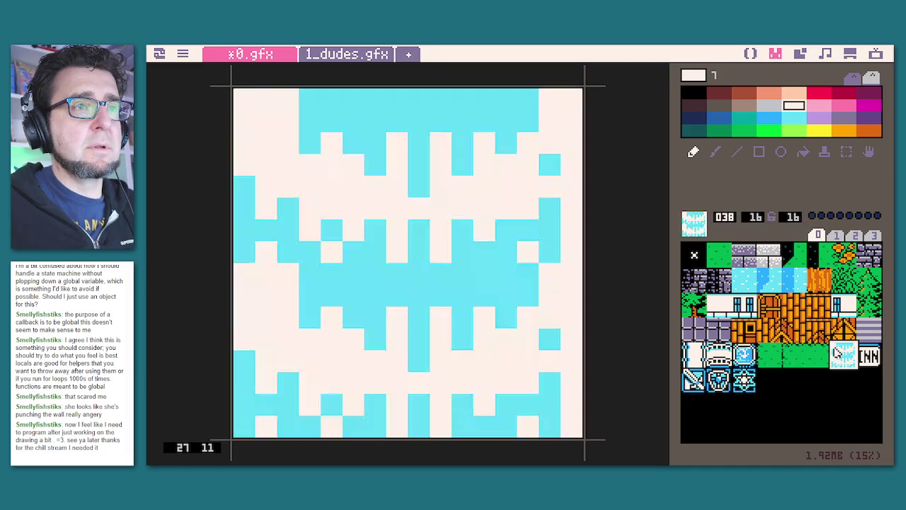
# Set flag 0 on the water 038, INN 039, sword 040, shield 041 and star 042 tiles.
pyautogui.click(812, 215)
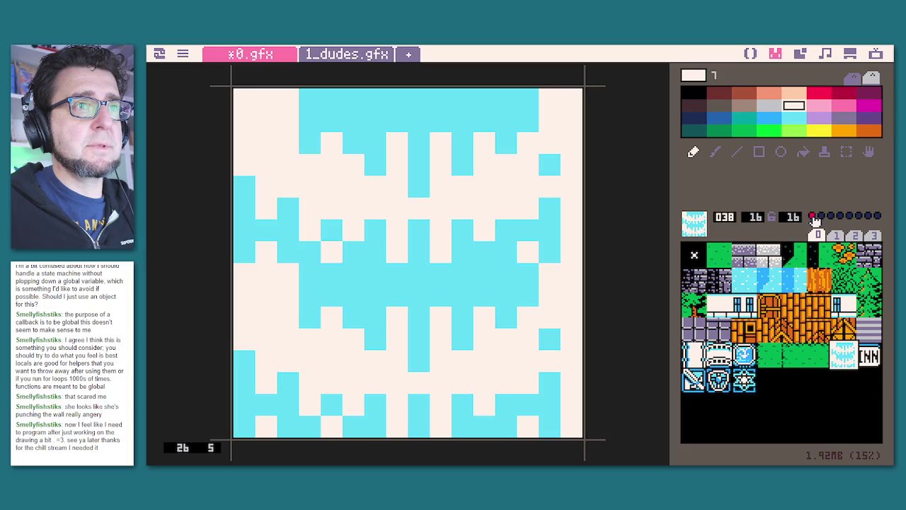
pyautogui.click(869, 356)
pyautogui.click(812, 216)
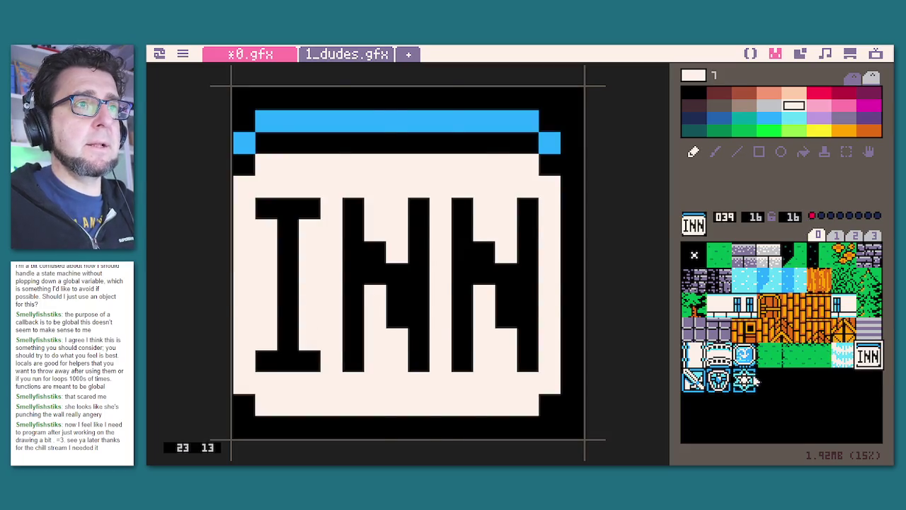
pyautogui.click(744, 381)
pyautogui.click(694, 380)
pyautogui.click(812, 216)
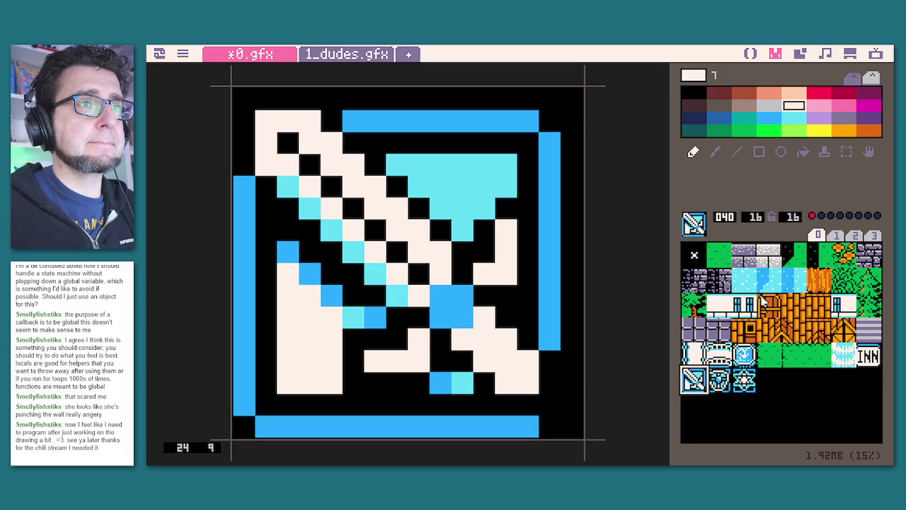
pyautogui.click(719, 380)
pyautogui.click(812, 216)
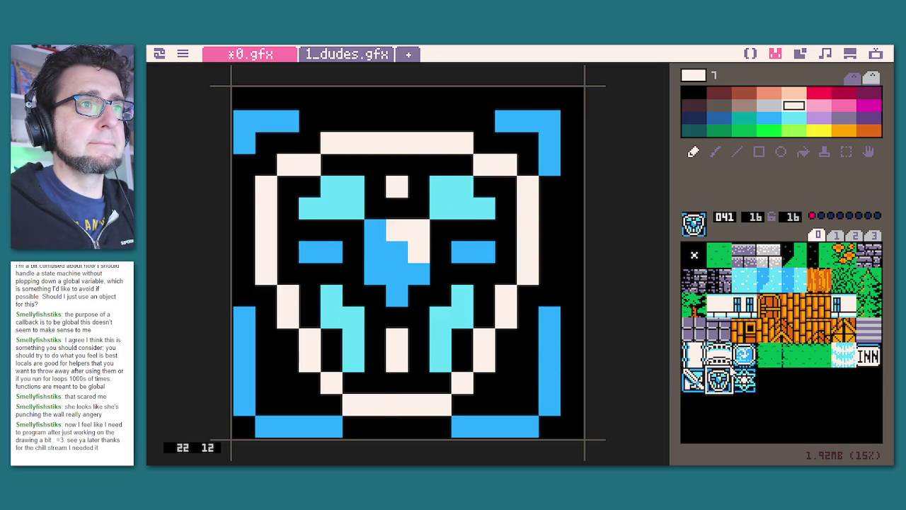
pyautogui.click(740, 379)
pyautogui.click(812, 216)
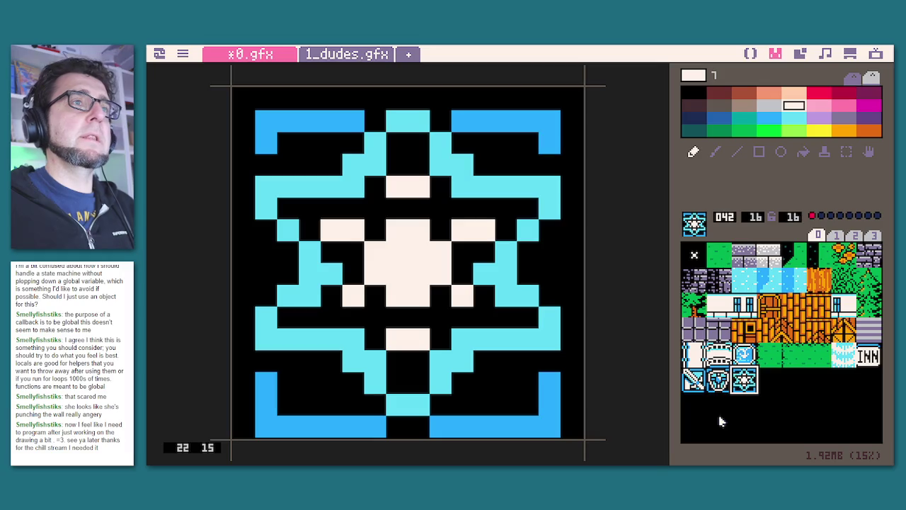
# Review the flags on the sword, grass 036, INN, 034, 033, 032, 024 and 029 tiles.
pyautogui.click(694, 380)
pyautogui.click(791, 354)
pyautogui.click(869, 354)
pyautogui.click(743, 354)
pyautogui.click(720, 354)
pyautogui.click(695, 354)
pyautogui.click(696, 328)
pyautogui.click(821, 327)
# Check the tree and stone tiles 001–003, then save the cart as fftest.p64.
pyautogui.click(869, 281)
pyautogui.click(687, 310)
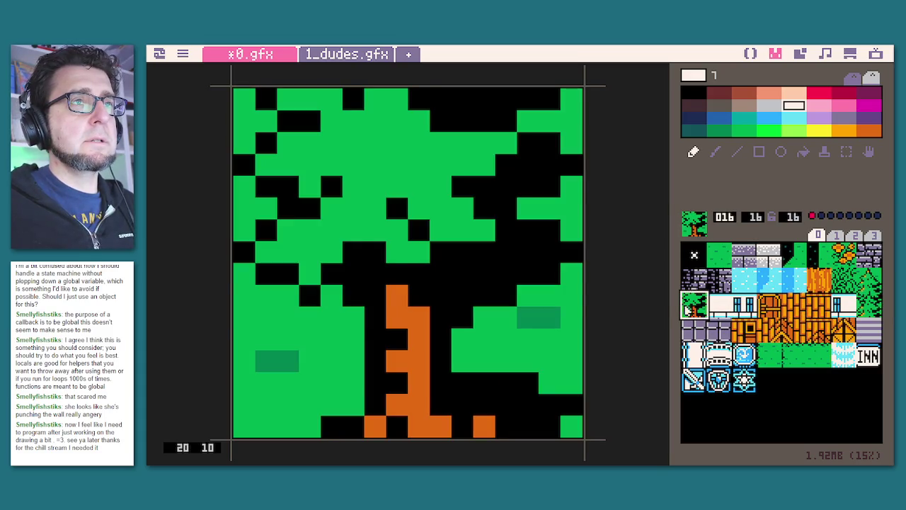
pyautogui.click(695, 279)
pyautogui.click(720, 280)
pyautogui.click(720, 255)
pyautogui.click(745, 260)
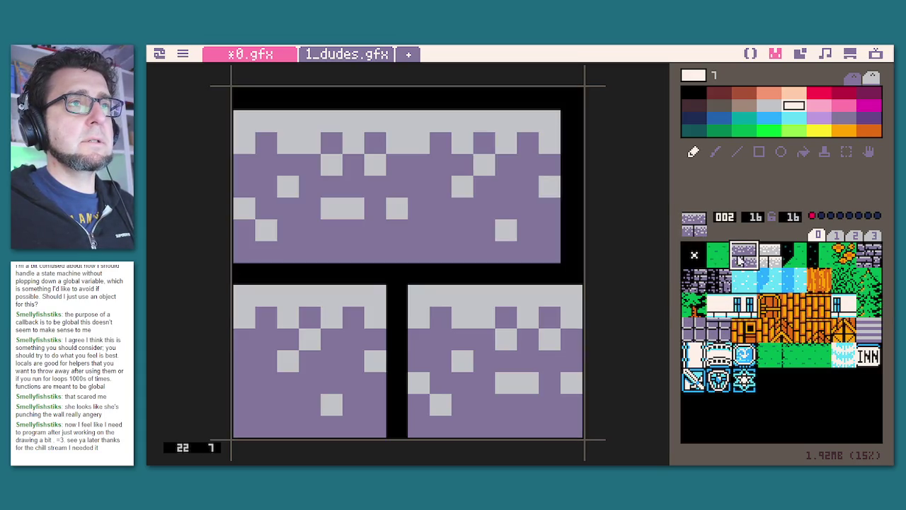
pyautogui.click(764, 260)
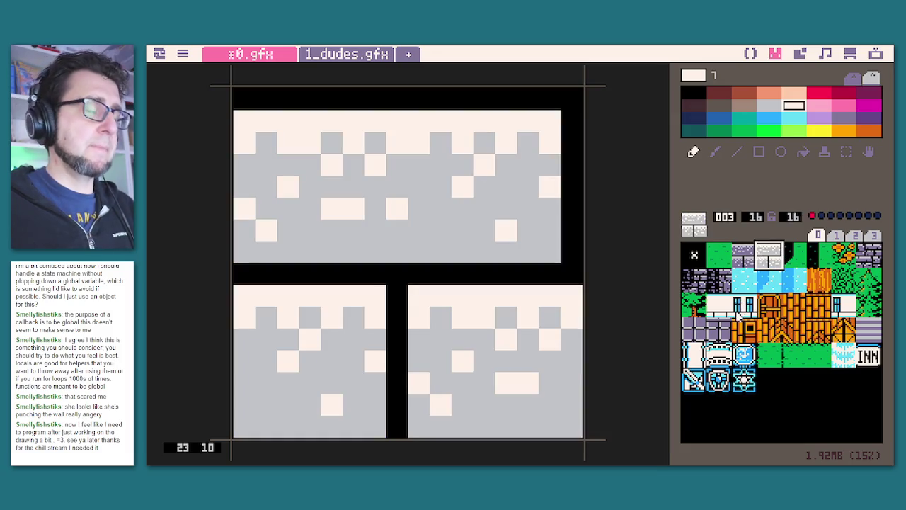
pyautogui.hotkey('ctrl', 's')
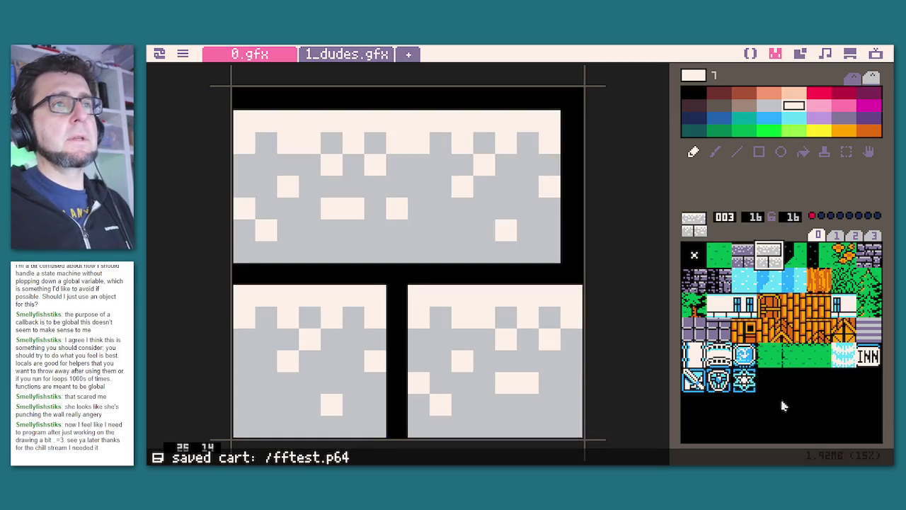
pyautogui.click(320, 56)
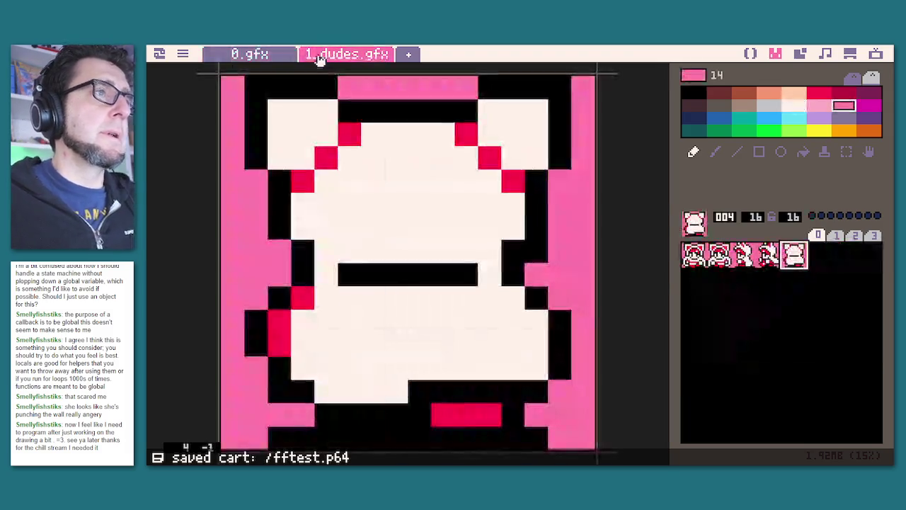
# Run the game from main.lua and walk down past the houses onto the bridge.
pyautogui.click(752, 54)
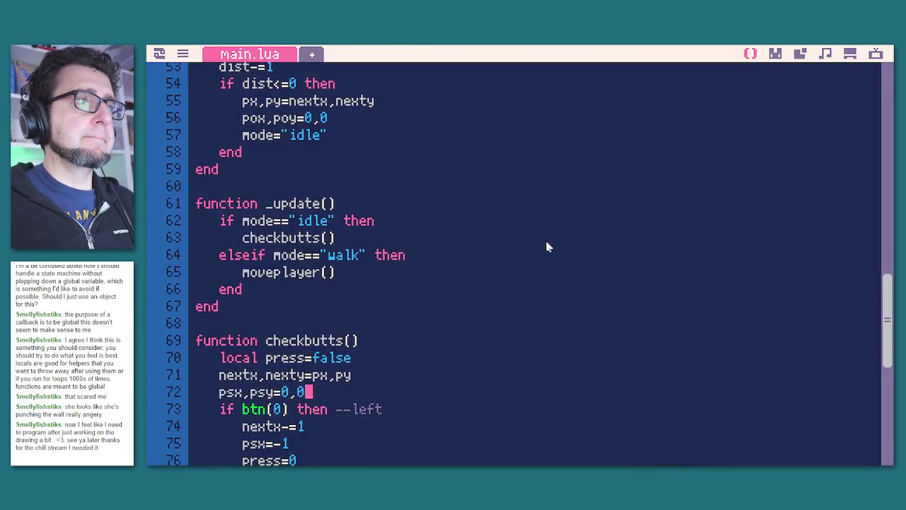
pyautogui.hotkey('ctrl', 'r')
pyautogui.press('Down')
pyautogui.press('Left')
pyautogui.press('Down')
pyautogui.press('Right')
# Walk up along the river, probing the riverbank edges for collisions.
pyautogui.press('Right')
pyautogui.press('Up')
pyautogui.press('Down')
pyautogui.press('Left')
pyautogui.press('Up')
pyautogui.press('Left')
pyautogui.press('Up')
pyautogui.press('Left')
pyautogui.press('Up')
pyautogui.press('Right')
pyautogui.press('Down')
pyautogui.press('Left')
pyautogui.press('Up')
pyautogui.press('Up')
pyautogui.press('Left')
pyautogui.press('Down')
pyautogui.press('Right')
pyautogui.press('Right')
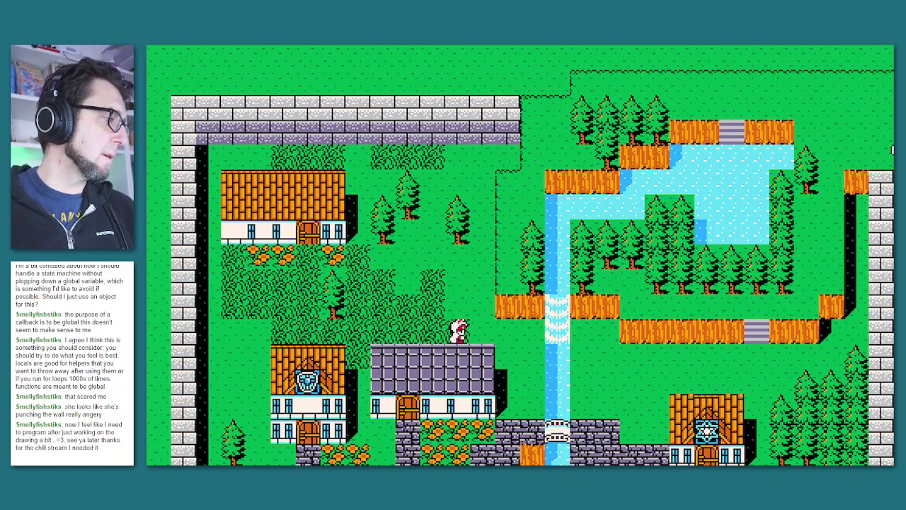
# Walk left, down and right past the houses, then stop the game and return to main.lua.
pyautogui.press('Left')
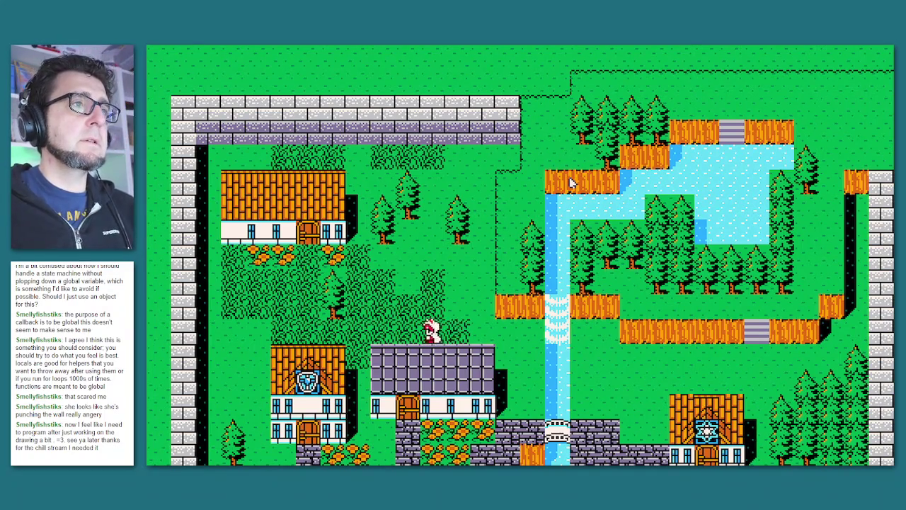
pyautogui.press('Down')
pyautogui.press('Right')
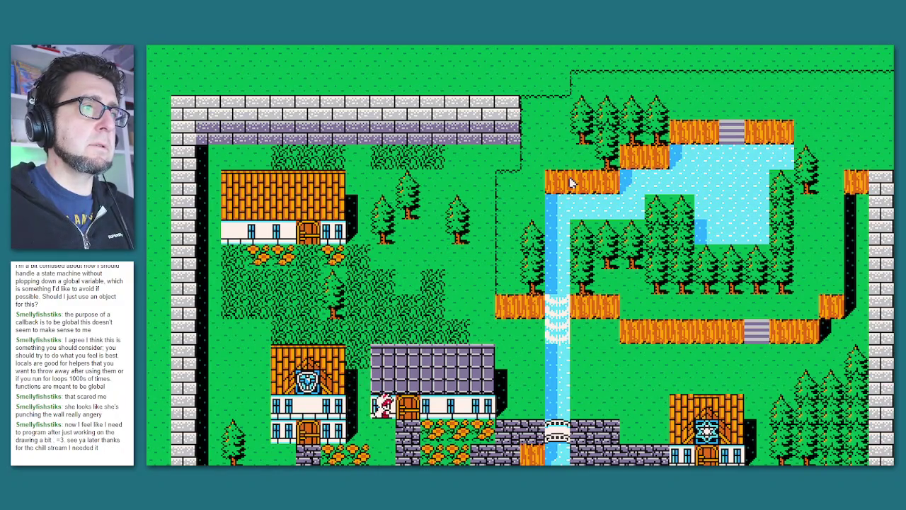
pyautogui.press('Down')
pyautogui.press('`')
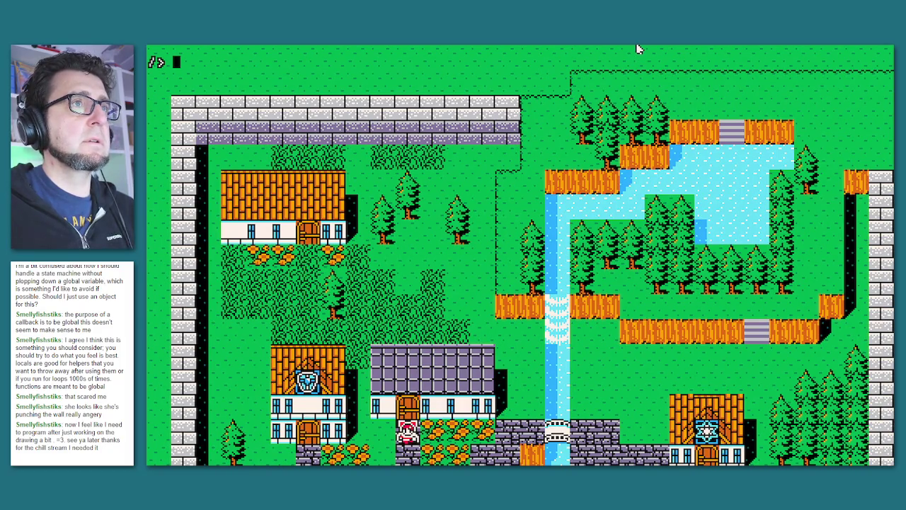
pyautogui.press('Escape')
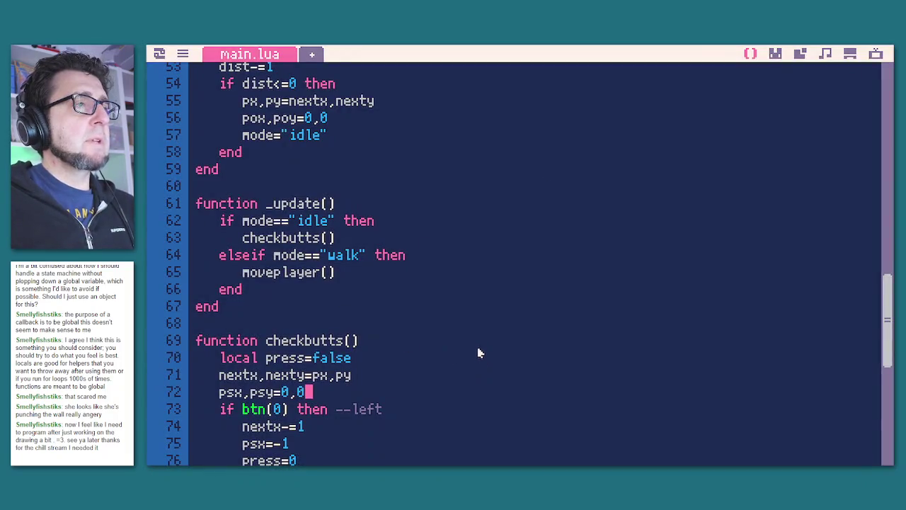
# Paste local tle=mget(10+(nextx-px)*2, 11+(nexty-py)*2) after 'if press then' and indent it.
pyautogui.scroll(-8, 478, 354)
pyautogui.click(398, 310)
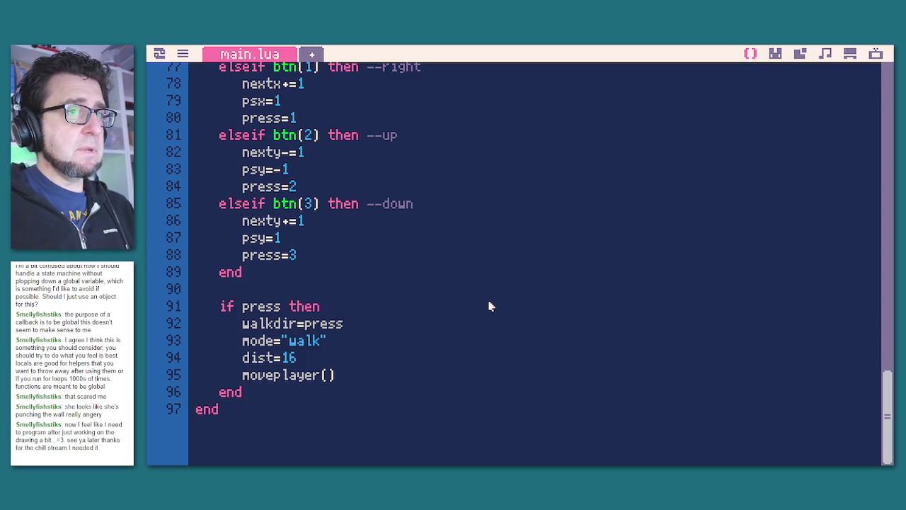
pyautogui.press('Return')
pyautogui.write('local tle=mget(  10+(nextx-px)*2,  11+(nexty-py)*2 )')
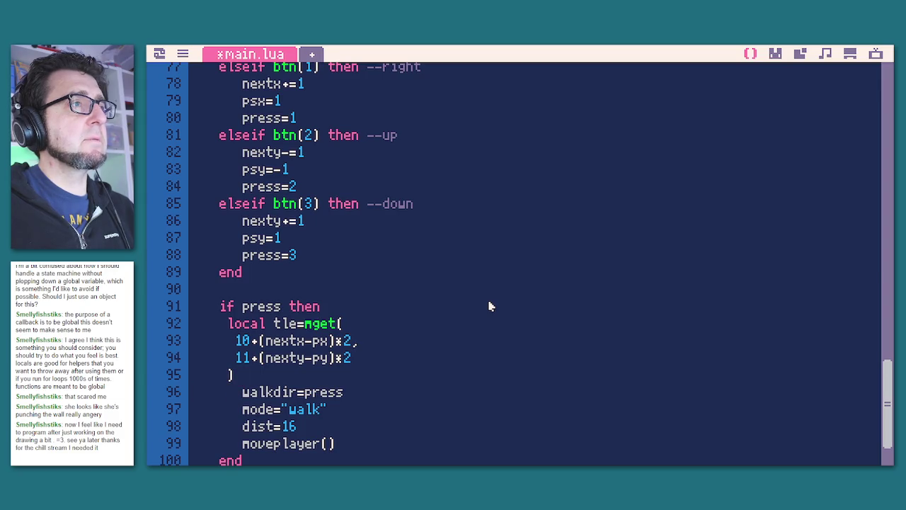
pyautogui.press('Home')
pyautogui.hotkey('shift', 'Up')
pyautogui.hotkey('shift', 'Up')
pyautogui.hotkey('shift', 'Up')
pyautogui.press('Tab')
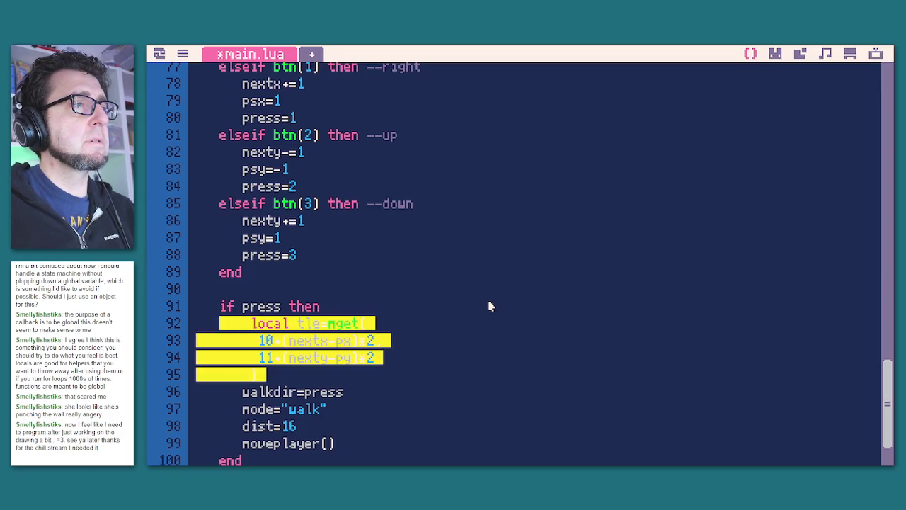
pyautogui.press('Down')
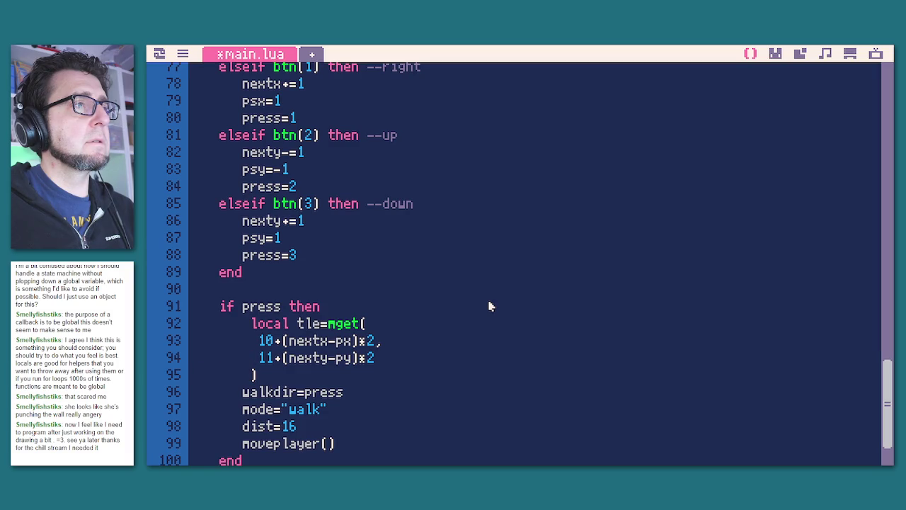
pyautogui.press('BackSpace')
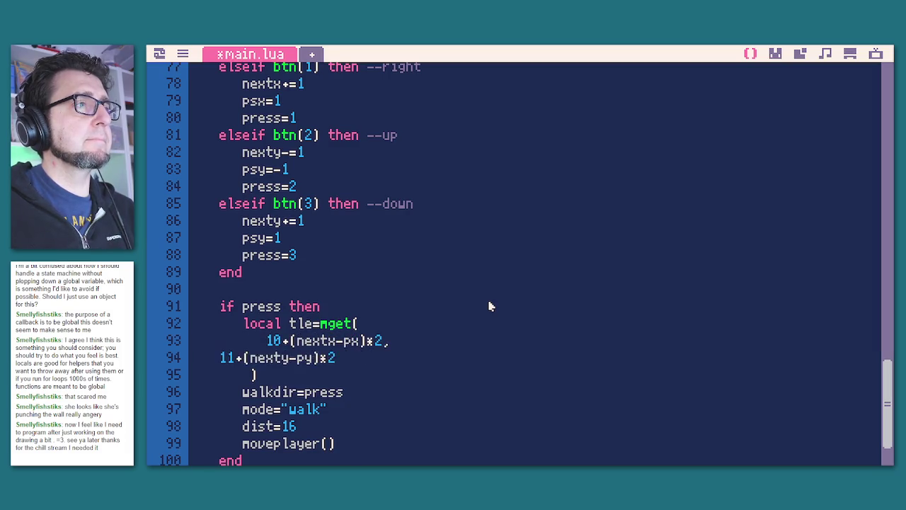
pyautogui.press('BackSpace')
pyautogui.press('BackSpace')
pyautogui.press('BackSpace')
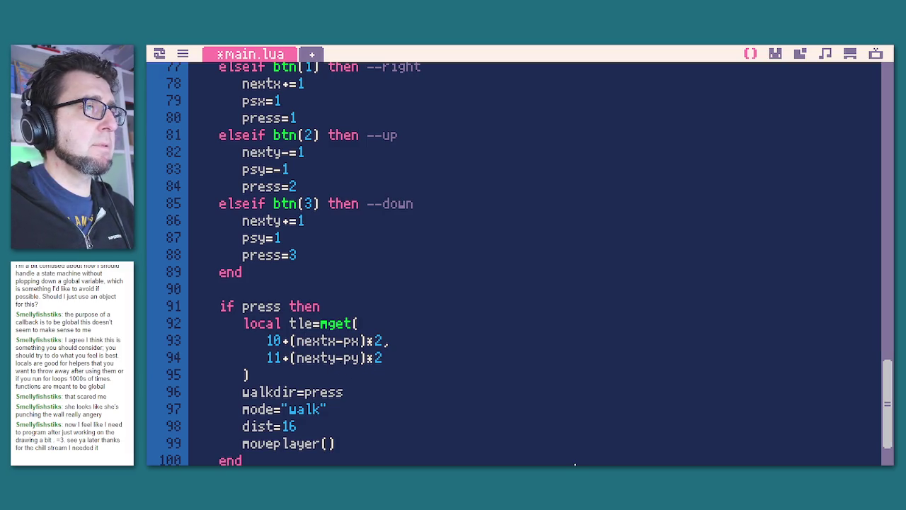
# Simplify the tile lookup to local tle=mget(nextx,nexty), removing the offset math.
pyautogui.hotkey('shift', 'Left')
pyautogui.hotkey('shift', 'Left')
pyautogui.hotkey('shift', 'Left')
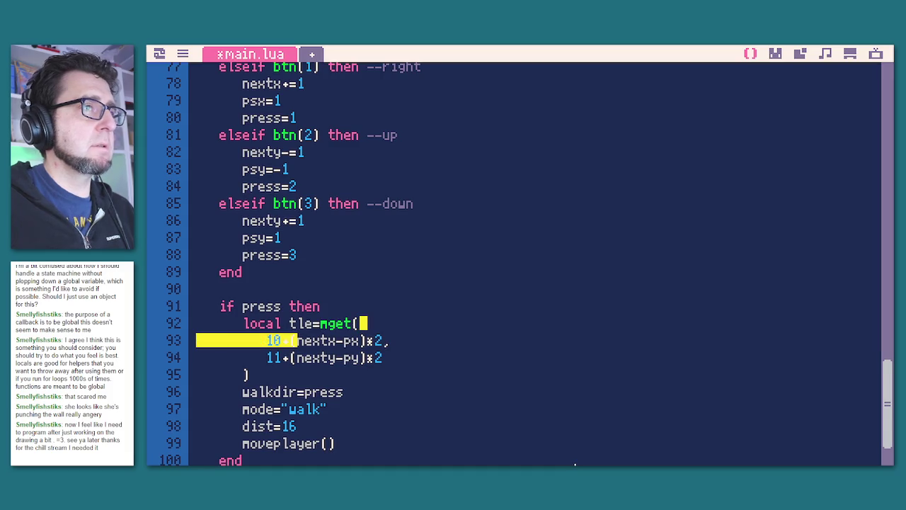
pyautogui.press('BackSpace')
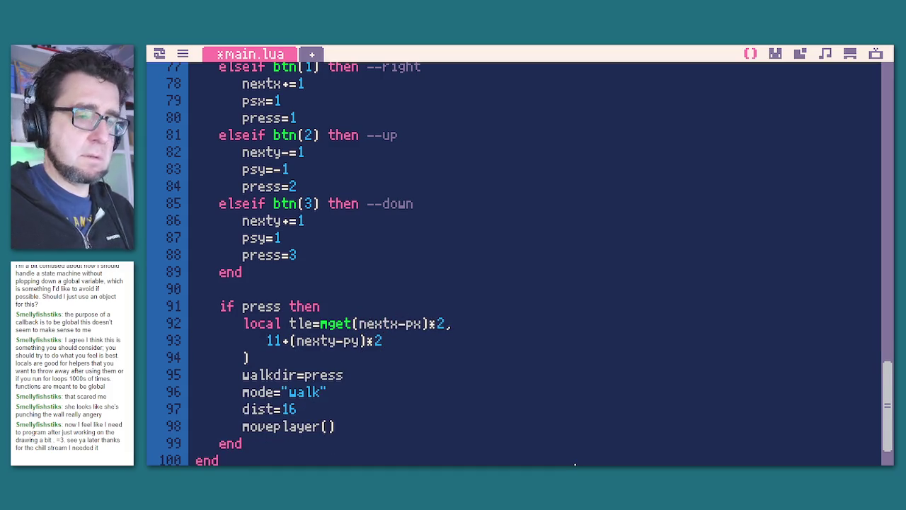
pyautogui.write(',nexty')
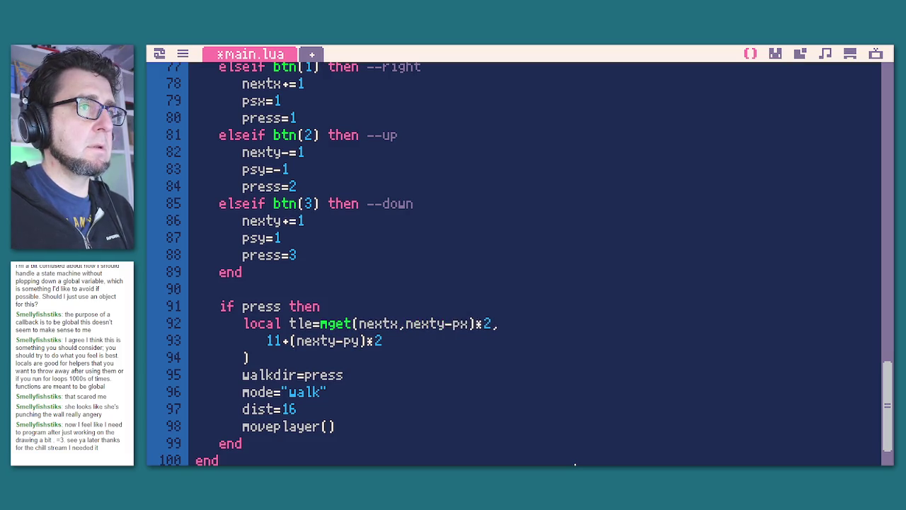
pyautogui.hotkey('shift', 'Down')
pyautogui.hotkey('shift', 'End')
pyautogui.press('BackSpace')
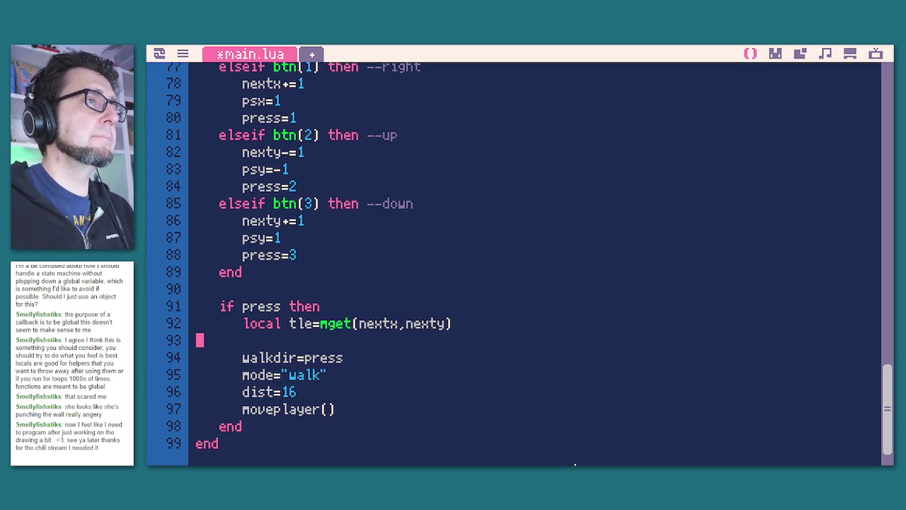
pyautogui.press('BackSpace')
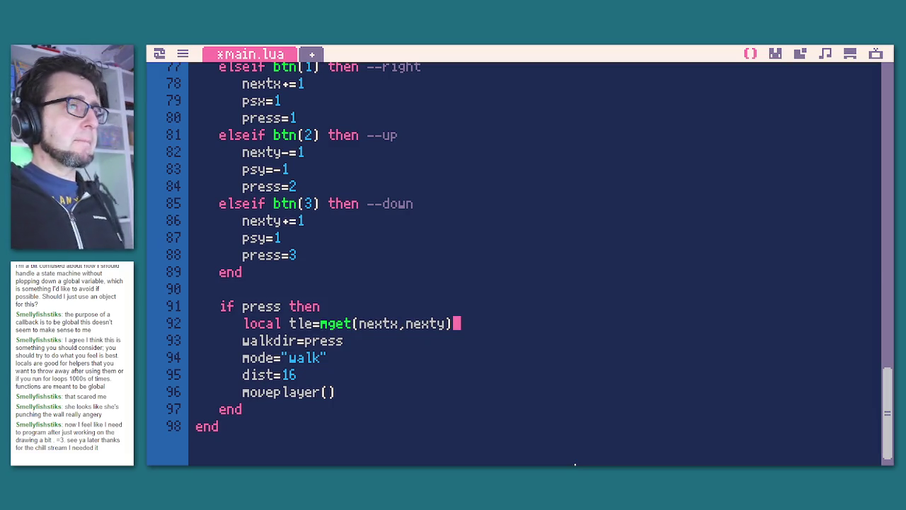
pyautogui.press('Return')
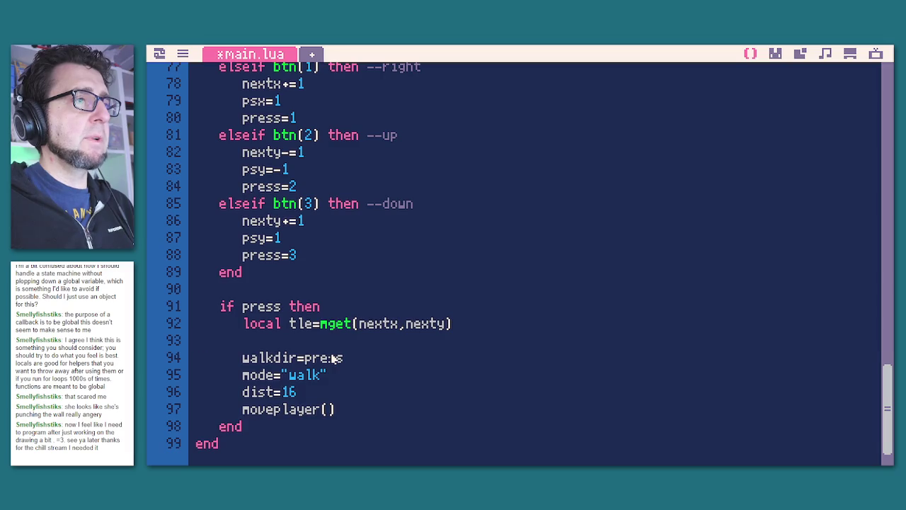
pyautogui.press('BackSpace')
# Wrap the walk code in 'if not fget(tle,0) then … end', indent it, then save and run.
pyautogui.press('Down')
pyautogui.press('Return')
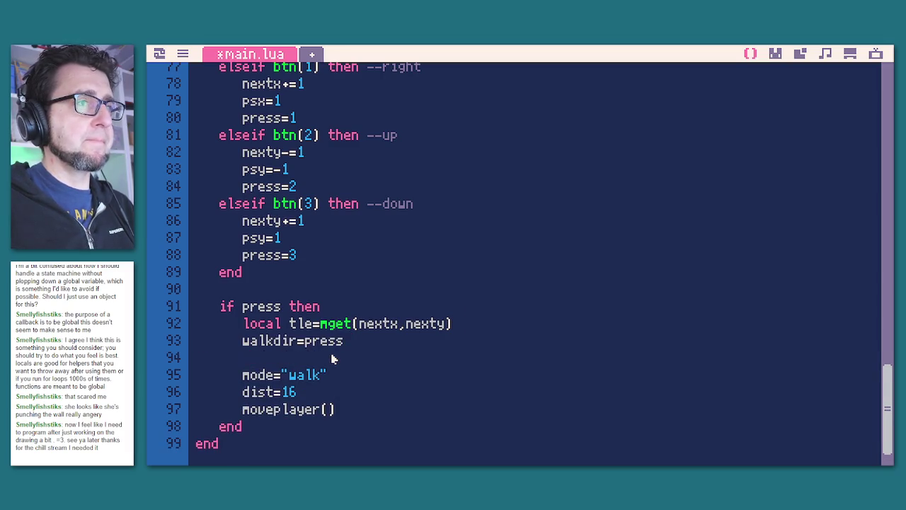
pyautogui.write('if elseif not fget(tle,0) then')
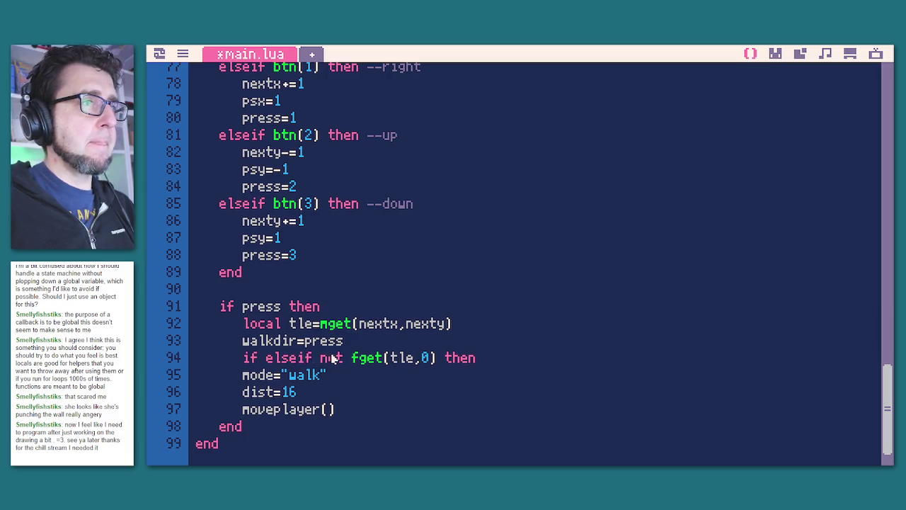
pyautogui.press('BackSpace')
pyautogui.press('BackSpace')
pyautogui.press('BackSpace')
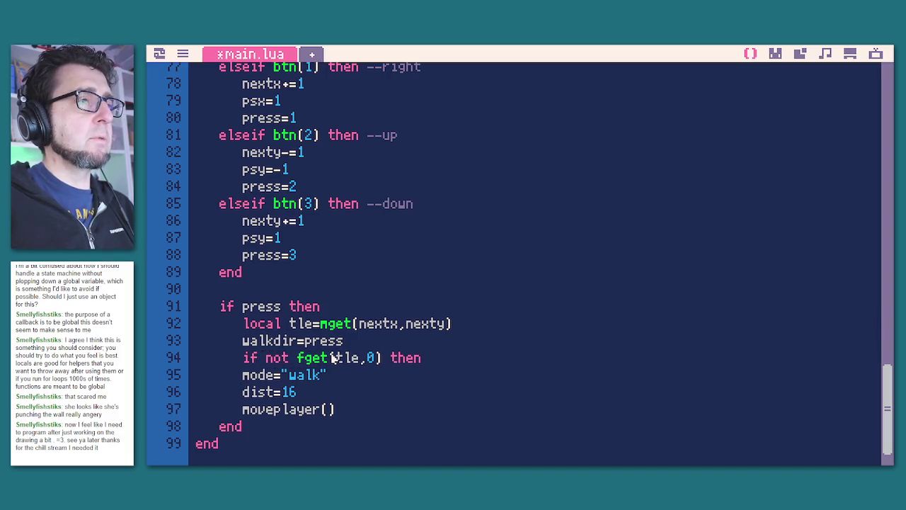
pyautogui.press('Left')
pyautogui.press('Return')
pyautogui.write('d')
pyautogui.press('Home')
pyautogui.hotkey('shift', 'Up')
pyautogui.hotkey('shift', 'Up')
pyautogui.hotkey('shift', 'Up')
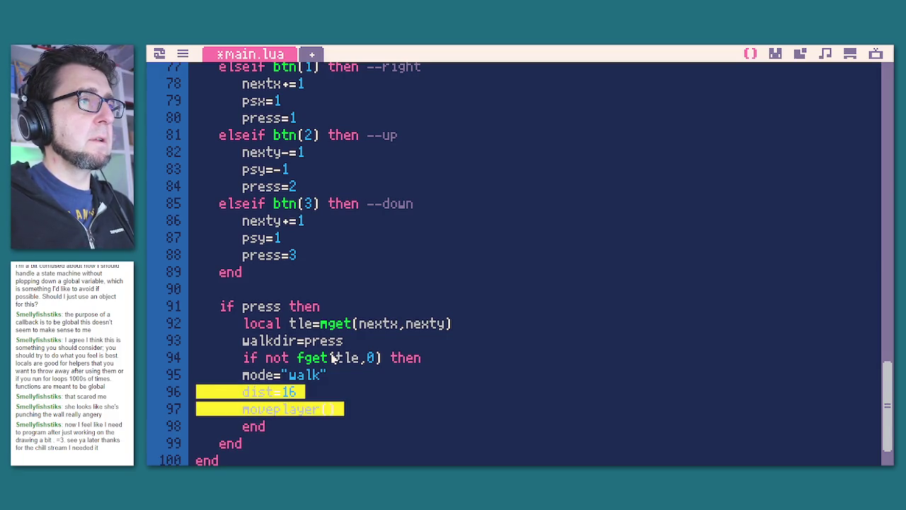
pyautogui.press('Tab')
pyautogui.hotkey('ctrl', 's')
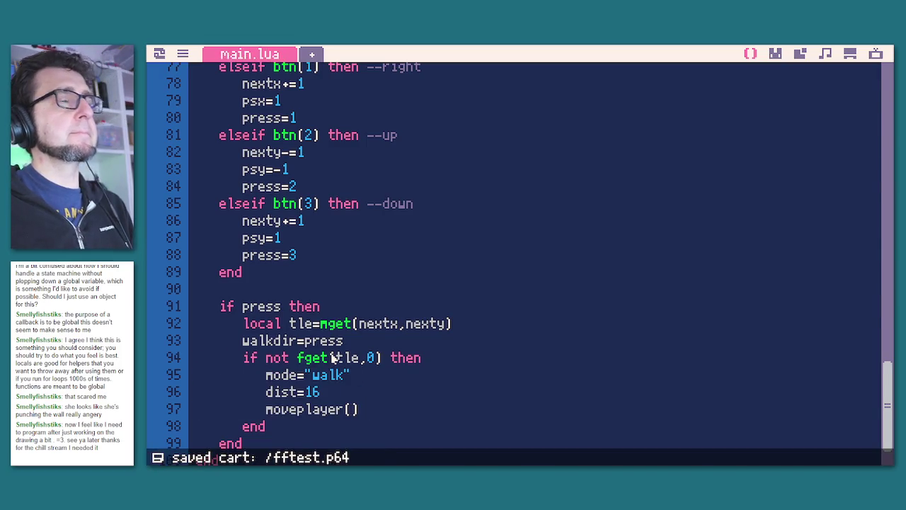
pyautogui.hotkey('ctrl', 'r')
# Walk the character up to the house door and along the flower row.
pyautogui.press('Left')
pyautogui.press('Up')
pyautogui.press('Left')
pyautogui.press('Left')
pyautogui.press('Up')
pyautogui.press('Down')
pyautogui.press('Left')
pyautogui.press('Down')
pyautogui.press('Right')
pyautogui.press('Down')
pyautogui.press('Right')
# Walk down past the lower-left house toward the bridge, test blocked tiles, then stop the game.
pyautogui.press('Down')
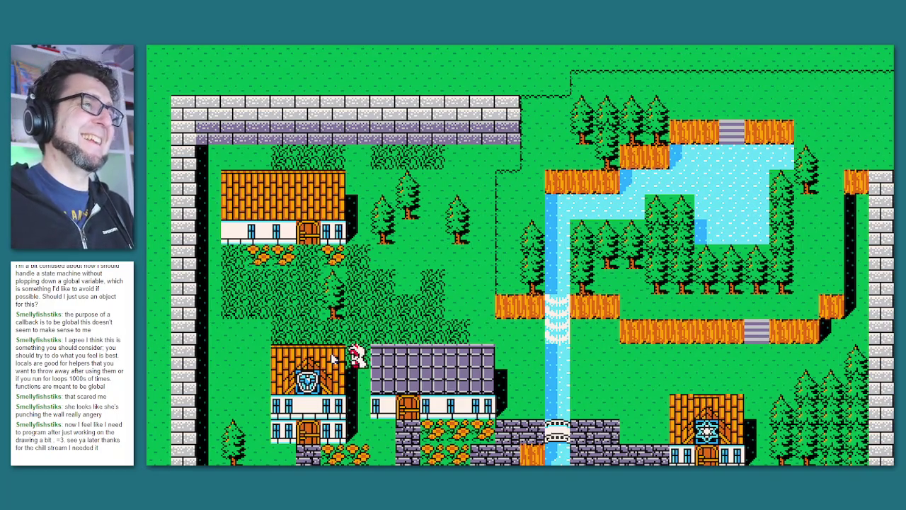
pyautogui.press('Down')
pyautogui.press('Right')
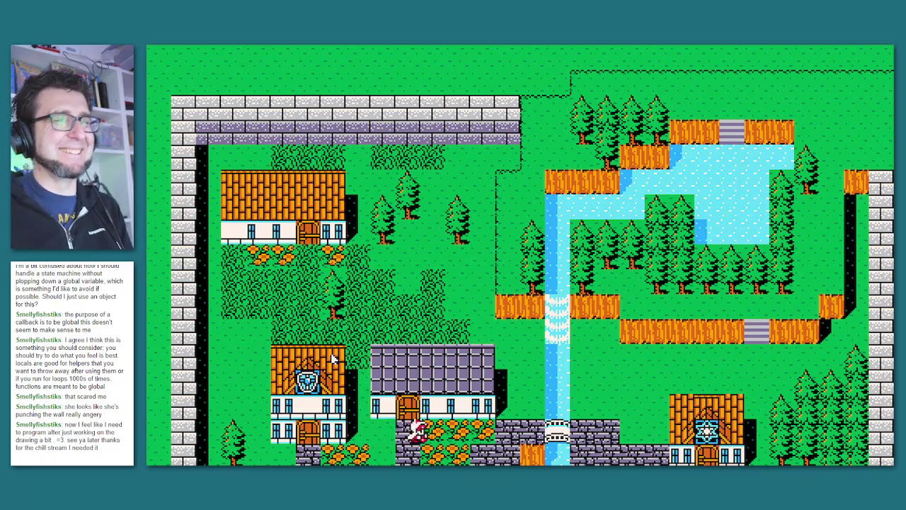
pyautogui.press('Right')
pyautogui.press('Up')
pyautogui.press('Down')
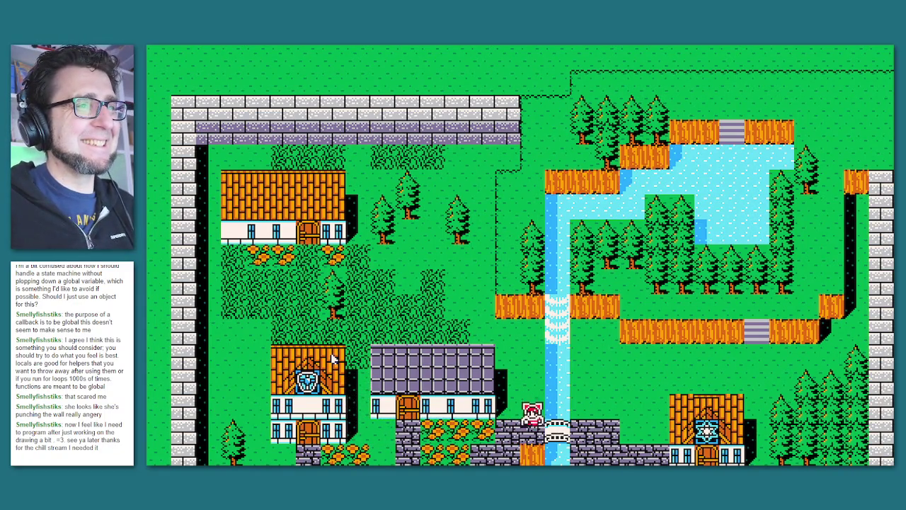
pyautogui.press('Up')
pyautogui.press('Escape')
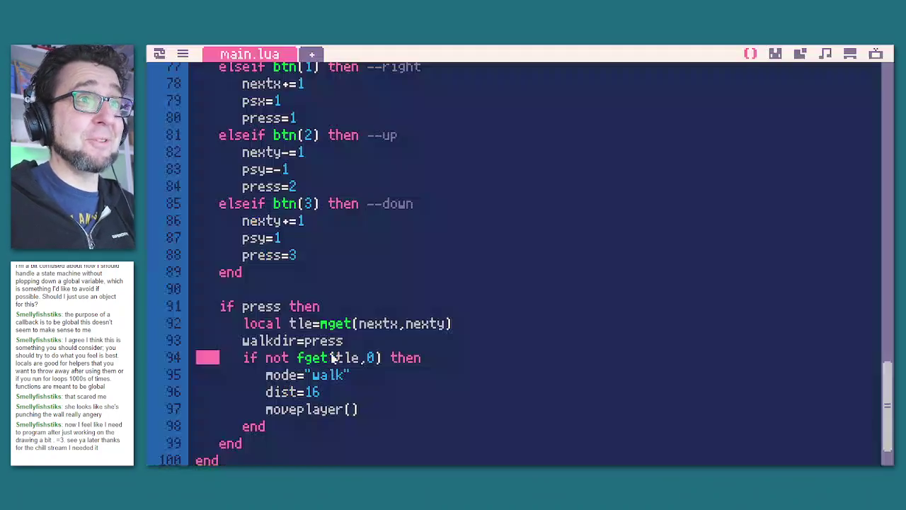
pyautogui.click(777, 55)
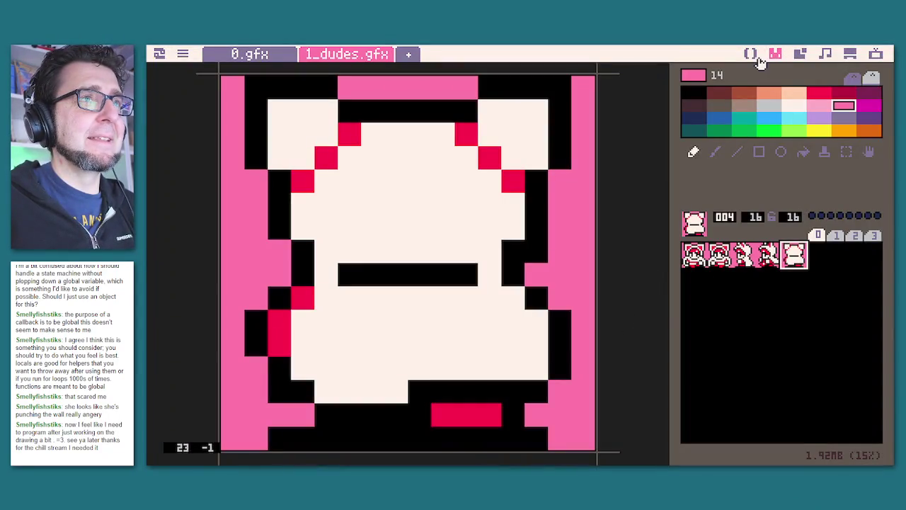
# Bring up the 0.gfx tile sheet in the sprite editor.
pyautogui.click(752, 55)
pyautogui.click(776, 55)
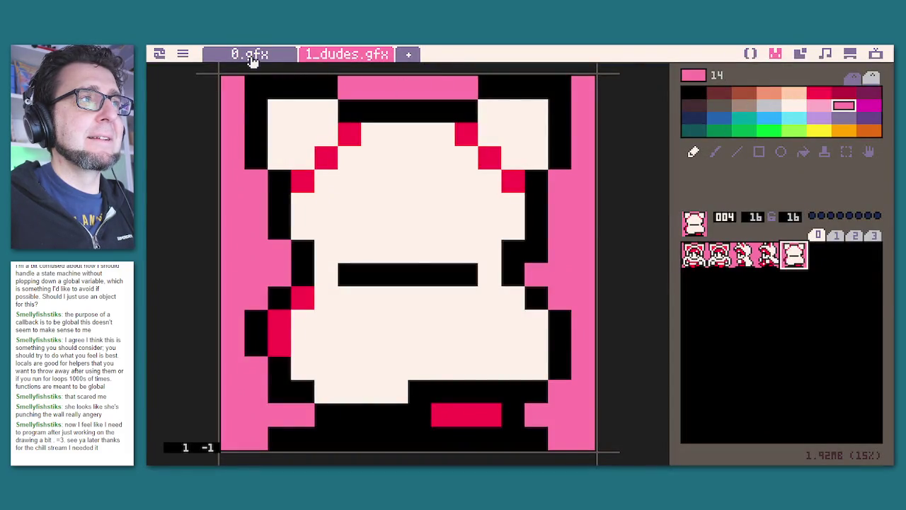
pyautogui.click(251, 56)
# Browse tiles 032 through 038 and the INN tile on the 0.gfx sheet.
pyautogui.click(719, 357)
pyautogui.press('-')
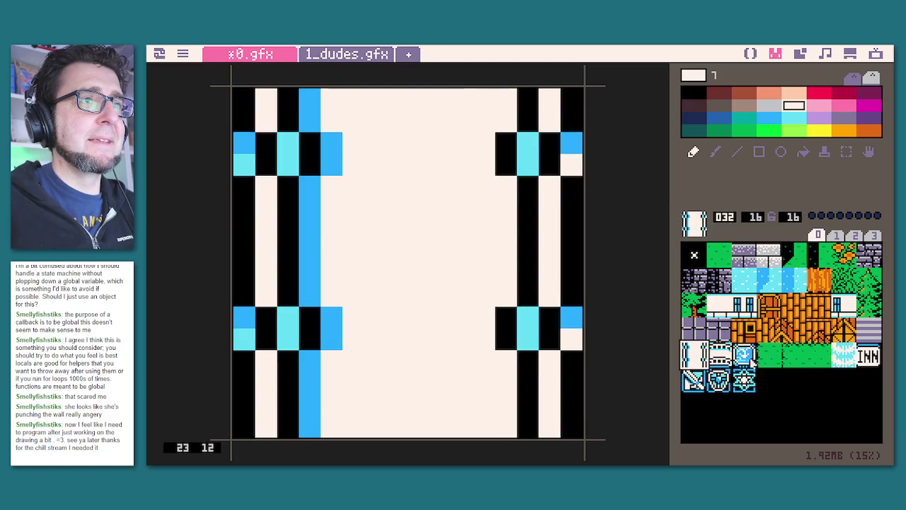
pyautogui.press('=')
pyautogui.press('=')
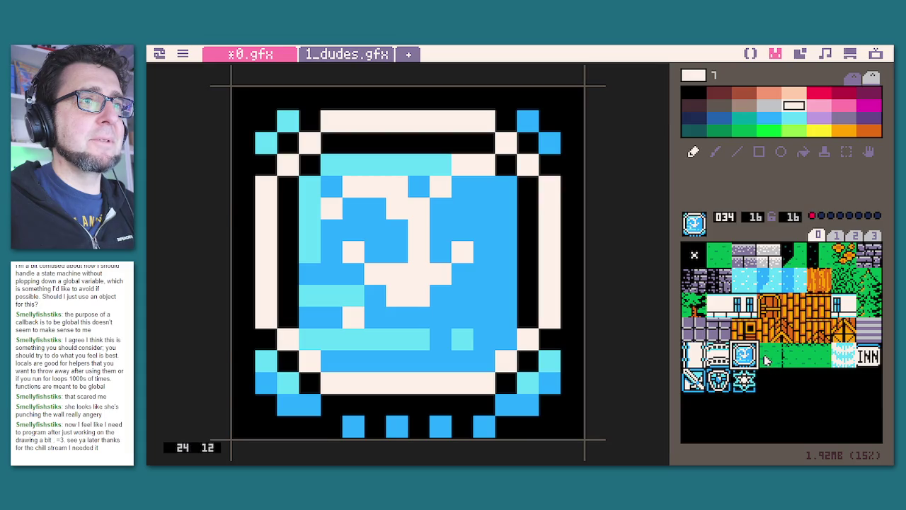
pyautogui.click(767, 360)
pyautogui.click(813, 358)
pyautogui.click(842, 357)
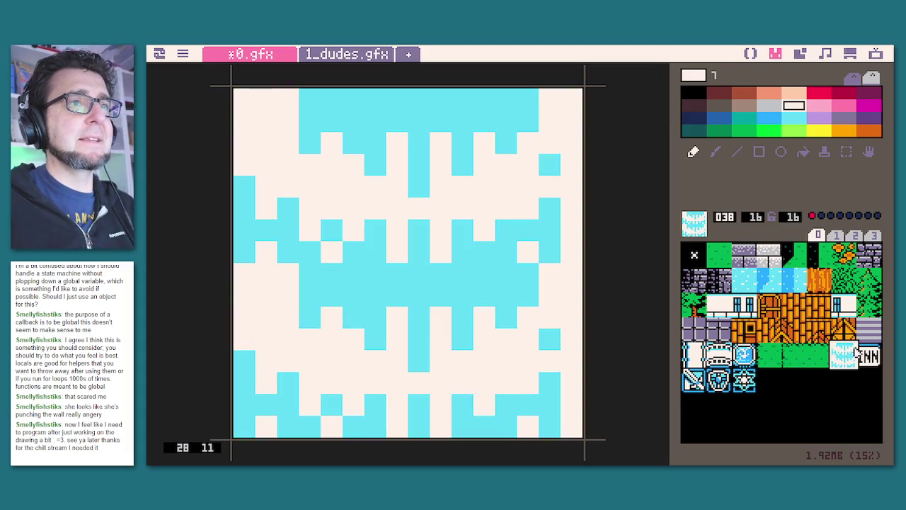
pyautogui.click(866, 356)
# Save the cart, rerun the village game and walk the player down.
pyautogui.hotkey('ctrl', 's')
pyautogui.hotkey('ctrl', 'r')
pyautogui.press('Down')
# Walk the player past the grey-roofed house and across the bridge over the stream.
pyautogui.press('Right')
pyautogui.press('Left')
pyautogui.press('Right')
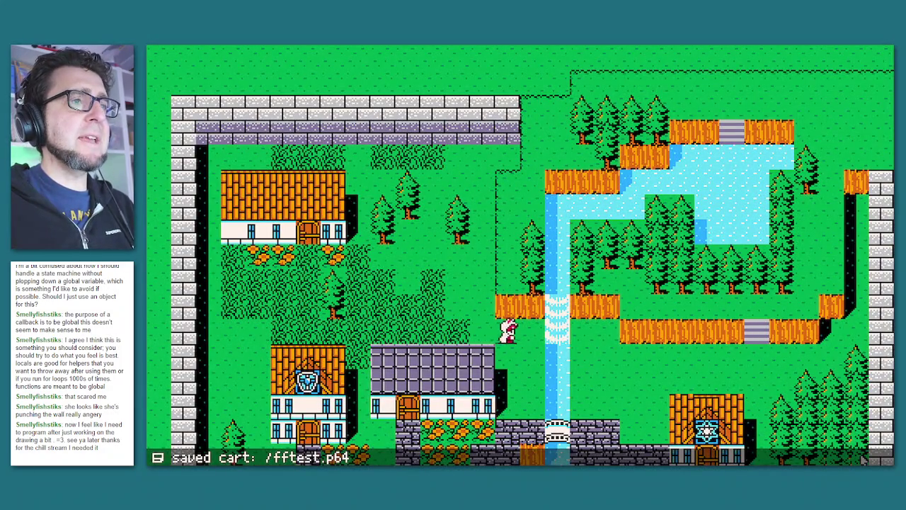
pyautogui.press('Down')
# Walk along the bottom of the map, then stop the game and select striped tile 031.
pyautogui.press('Down')
pyautogui.press('Right')
pyautogui.press('Left')
pyautogui.press('Right')
pyautogui.press('Down')
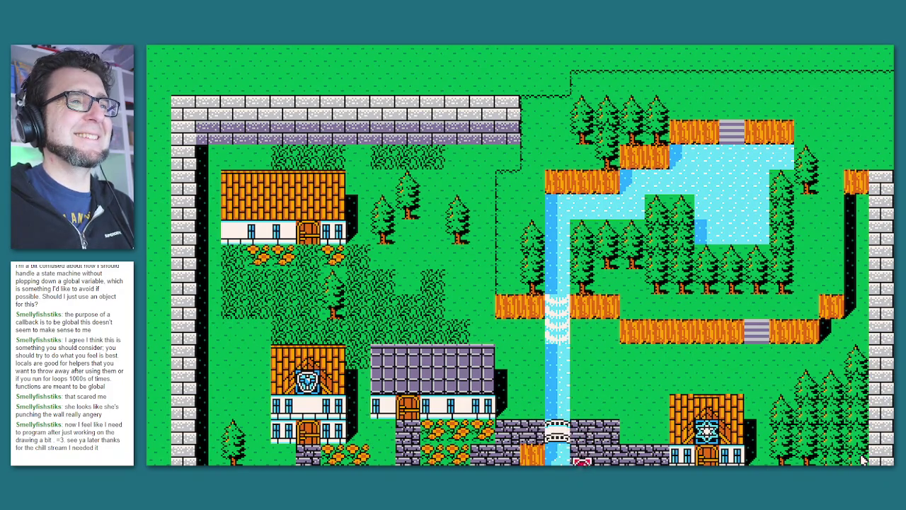
pyautogui.press('Up')
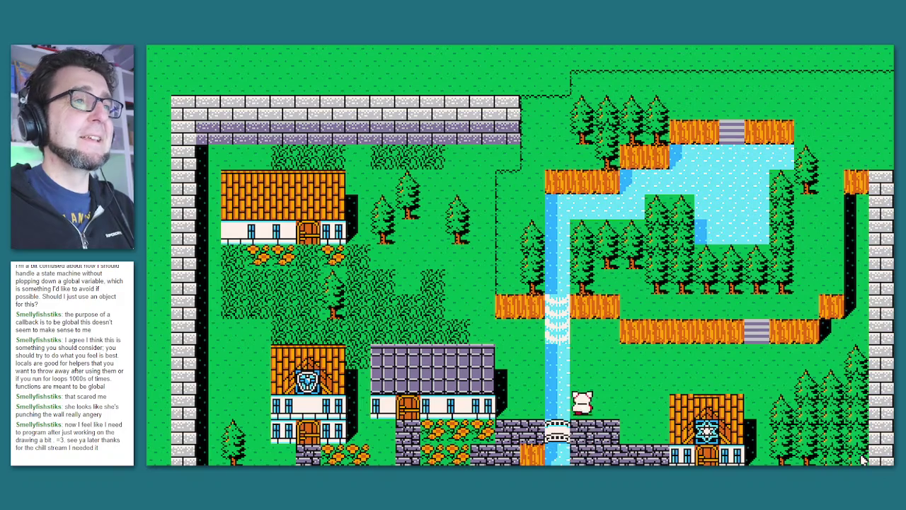
pyautogui.press('Right')
pyautogui.press('Right')
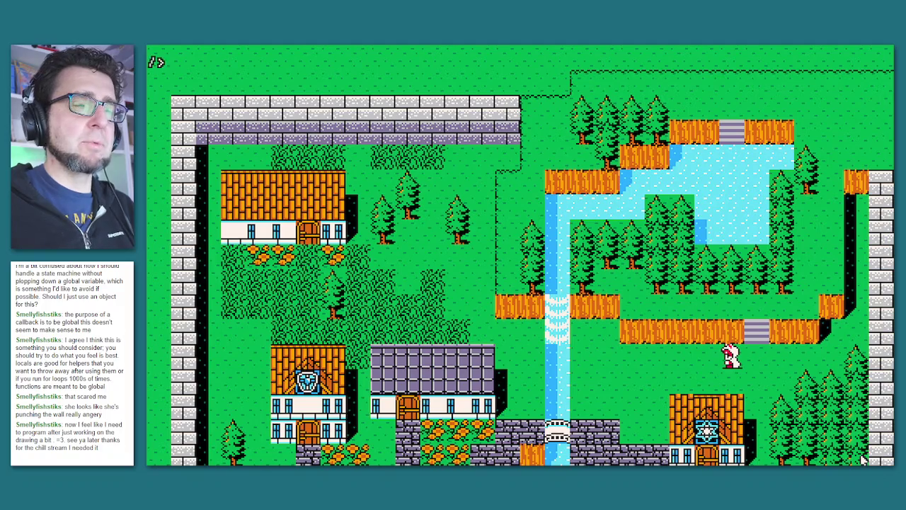
pyautogui.press('Escape')
pyautogui.click(877, 333)
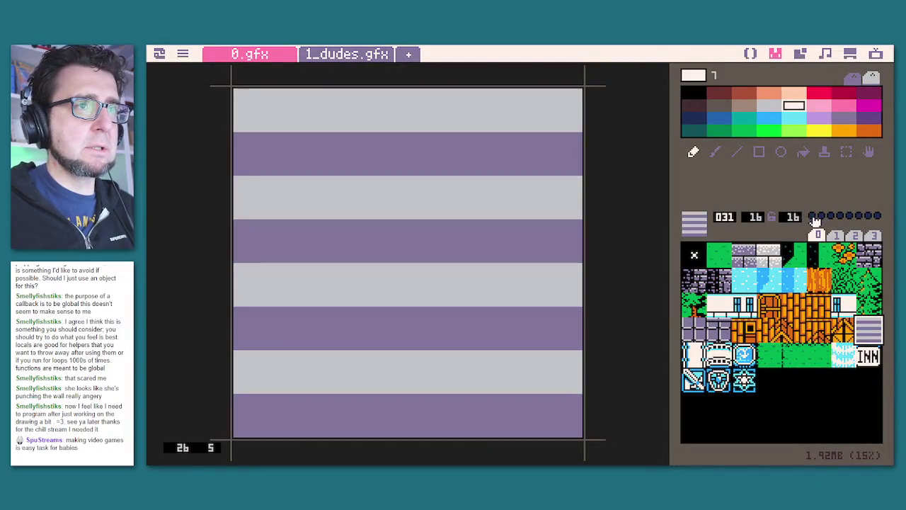
# Inspect tiles 030, 023, 013, 014 and the door, wall, tree, stone and water tiles.
pyautogui.click(844, 332)
pyautogui.click(864, 332)
pyautogui.click(844, 332)
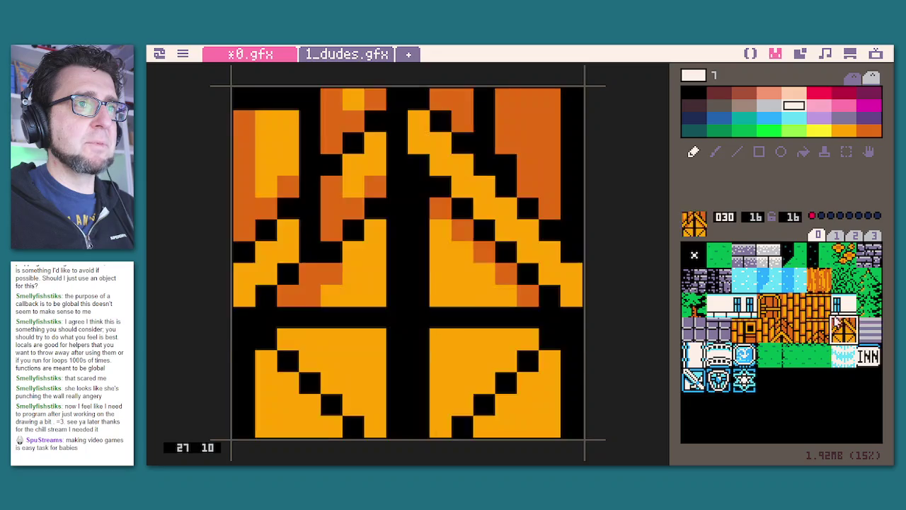
pyautogui.click(862, 303)
pyautogui.click(844, 279)
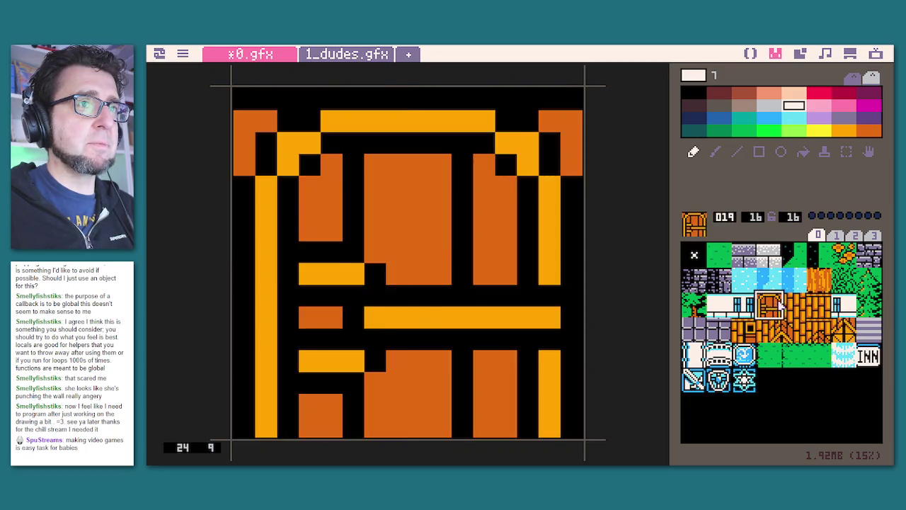
pyautogui.click(728, 307)
pyautogui.click(694, 304)
pyautogui.click(695, 279)
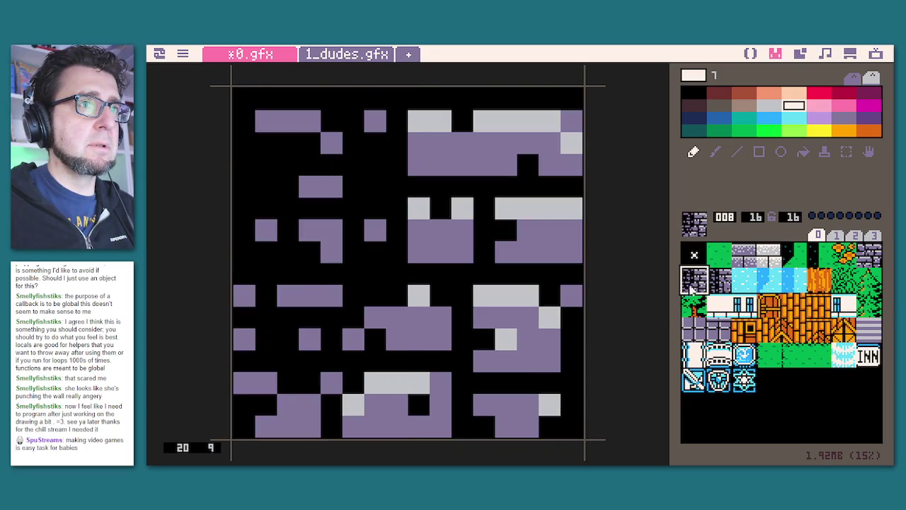
pyautogui.click(734, 283)
pyautogui.click(821, 280)
pyautogui.click(840, 281)
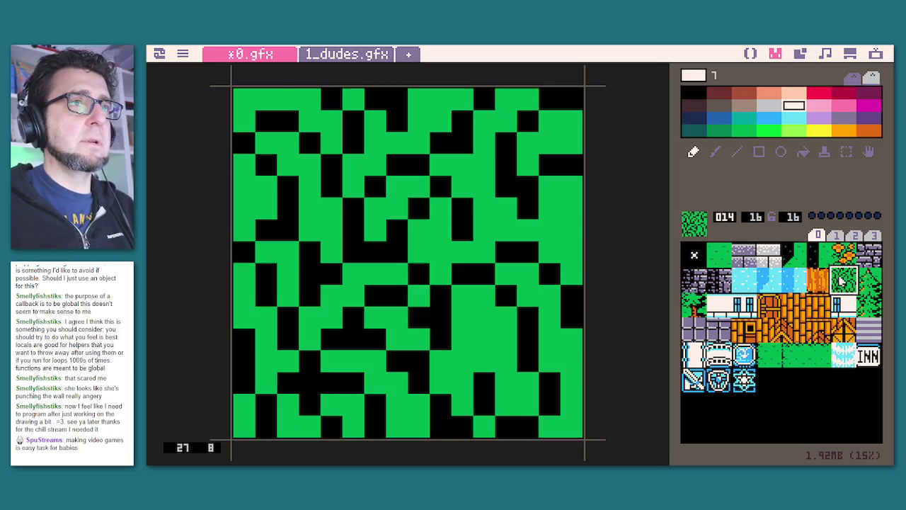
# Save fftest.p64, rerun the village game and walk the player down.
pyautogui.hotkey('ctrl', 's')
pyautogui.hotkey('ctrl', 'r')
pyautogui.press('Down')
# Walk the player right to the stream, over the bridge and up through the stair gap.
pyautogui.press('Right')
pyautogui.press('Down')
pyautogui.press('Right')
pyautogui.press('Down')
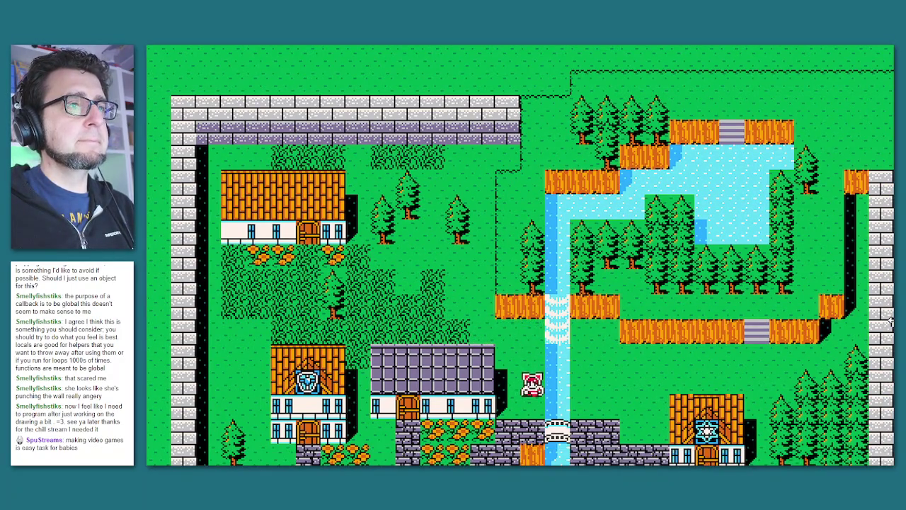
pyautogui.press('Right')
pyautogui.press('Up')
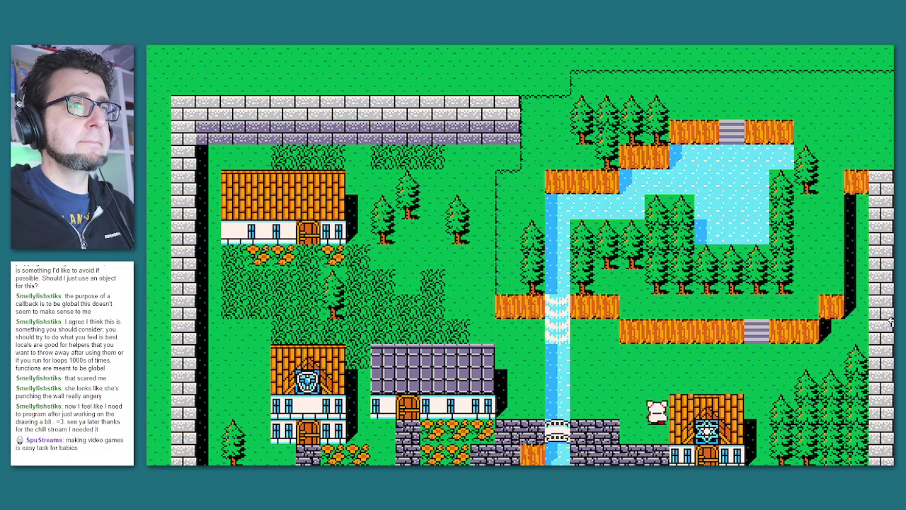
pyautogui.press('Right')
pyautogui.press('Up')
# Test that the trees and top boundary block movement near the ledge and stone stairs.
pyautogui.press('Left')
pyautogui.press('Left')
pyautogui.press('Up')
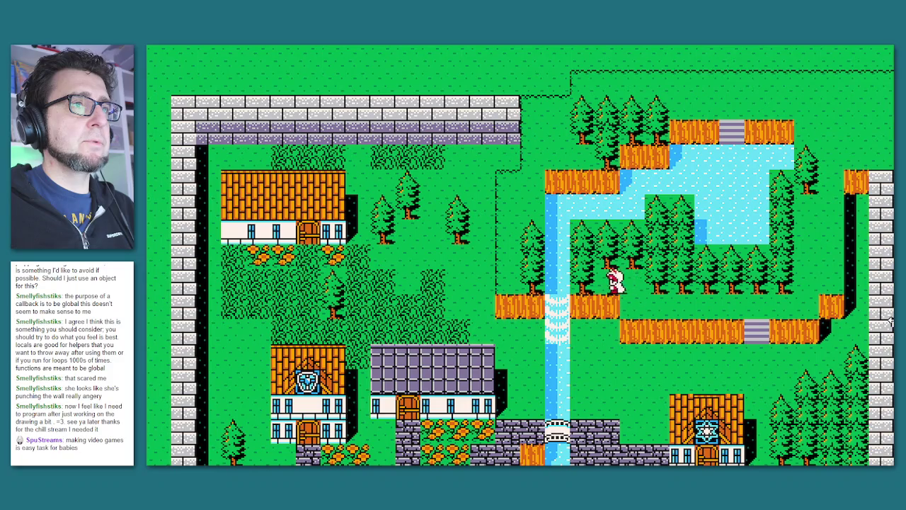
pyautogui.press('Down')
pyautogui.press('Right')
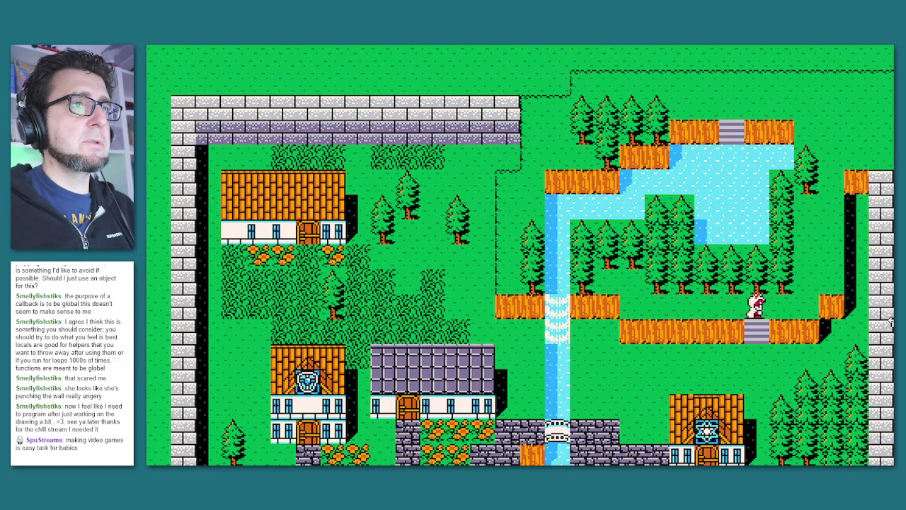
pyautogui.press('Up')
pyautogui.press('Right')
pyautogui.press('Up')
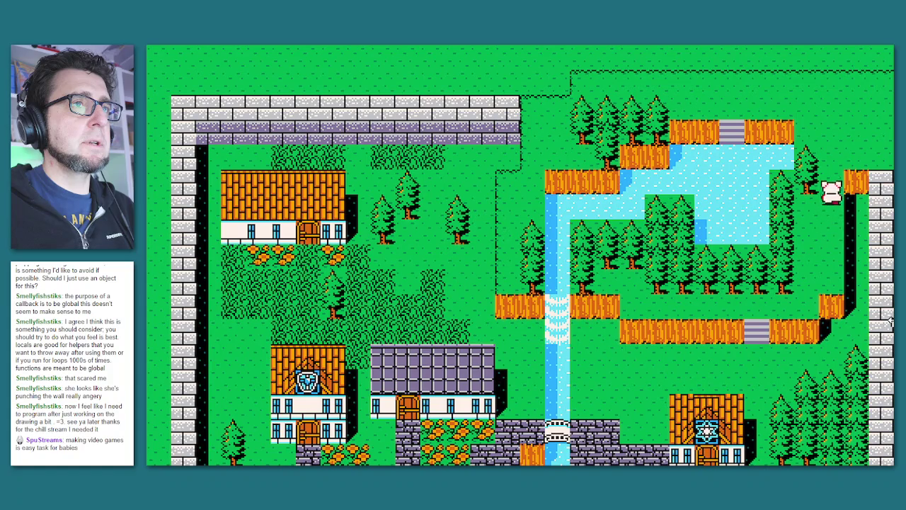
pyautogui.press('Up')
pyautogui.press('Left')
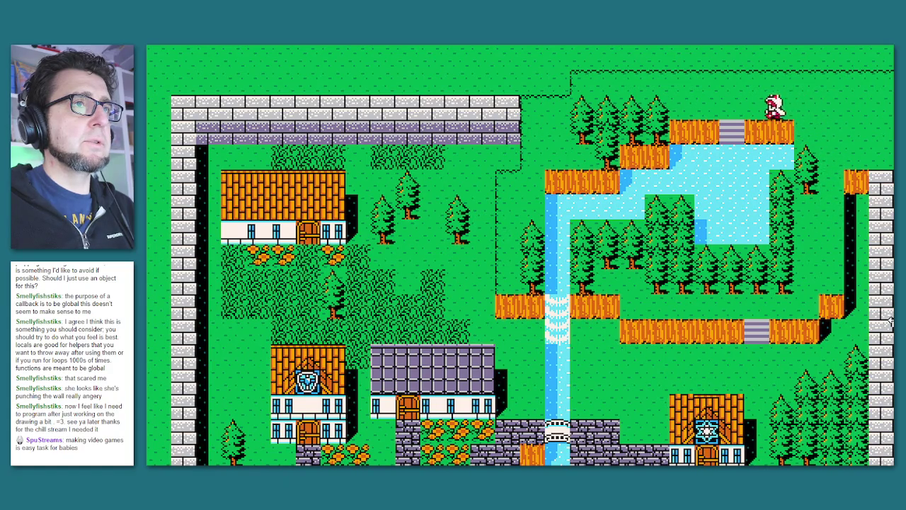
pyautogui.press('Left')
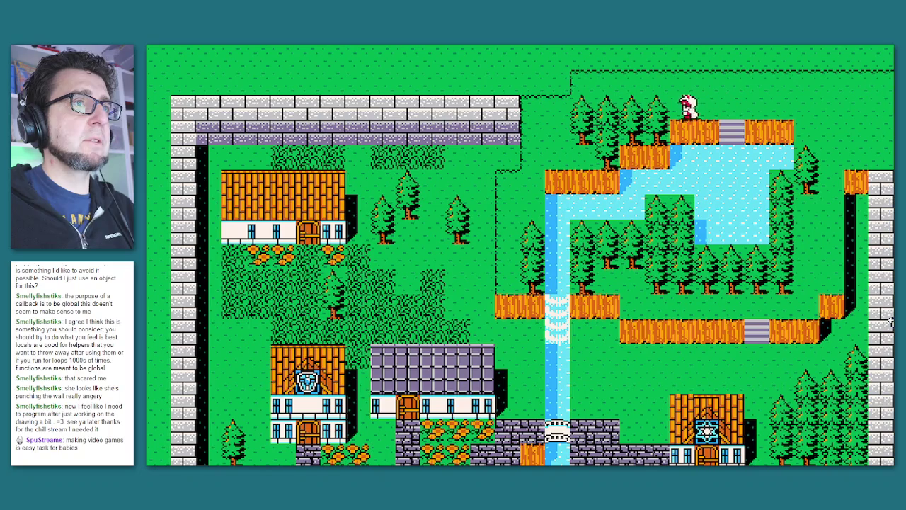
pyautogui.press('Up')
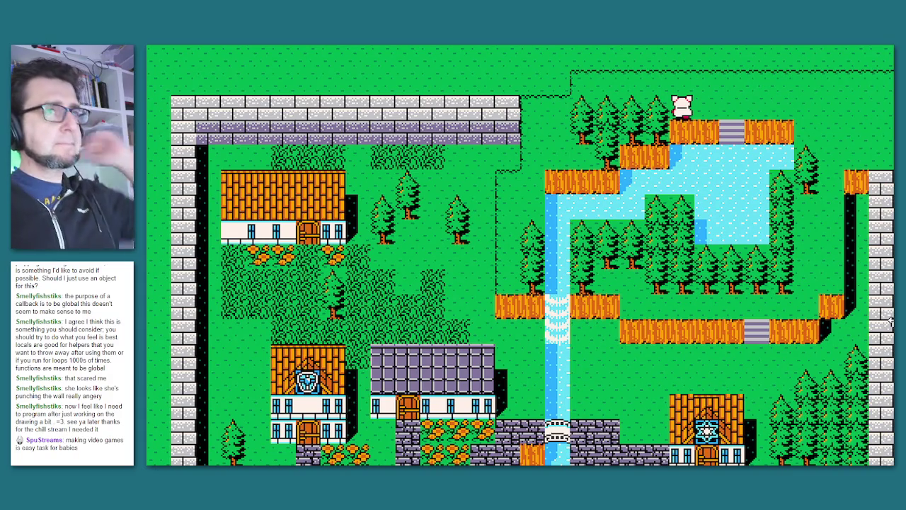
# Walk along the top edge past the pond, down the stairs and back across the bridge.
pyautogui.press('Right')
pyautogui.press('Down')
pyautogui.press('Up')
pyautogui.press('Right')
pyautogui.press('Down')
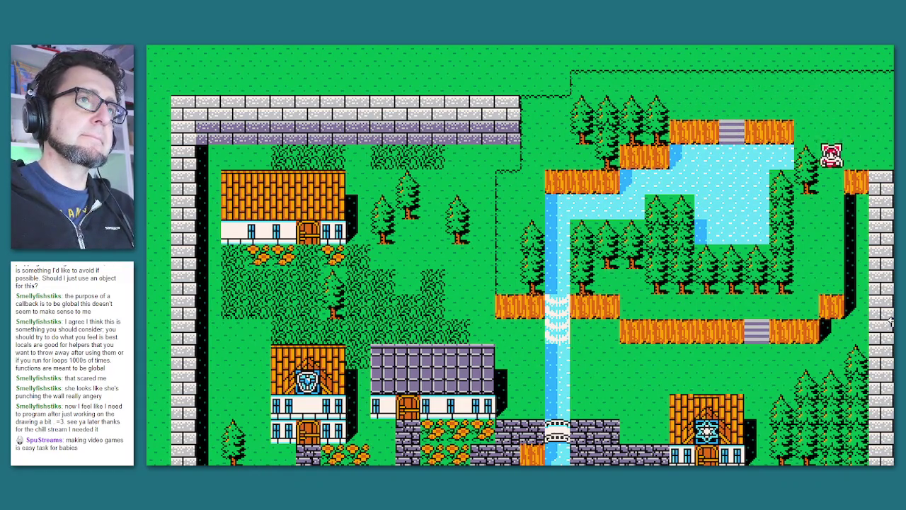
pyautogui.press('Left')
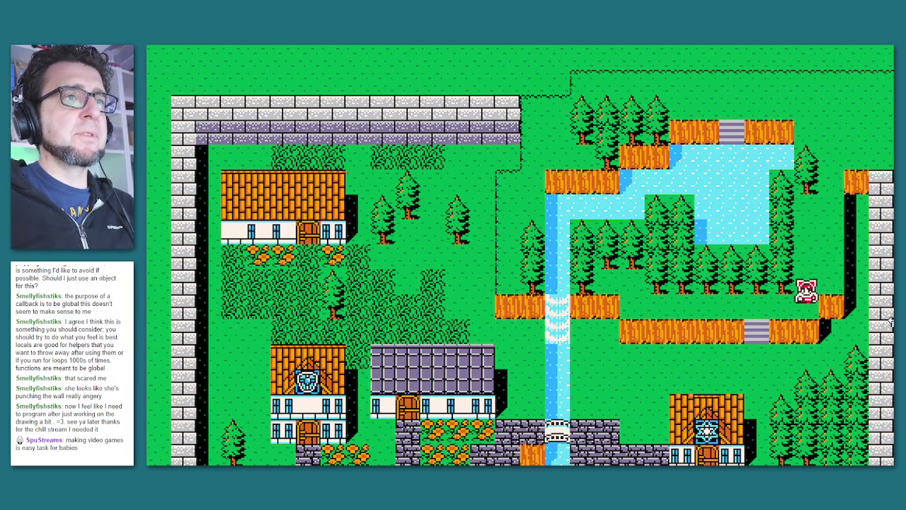
pyautogui.press('Down')
pyautogui.press('Left')
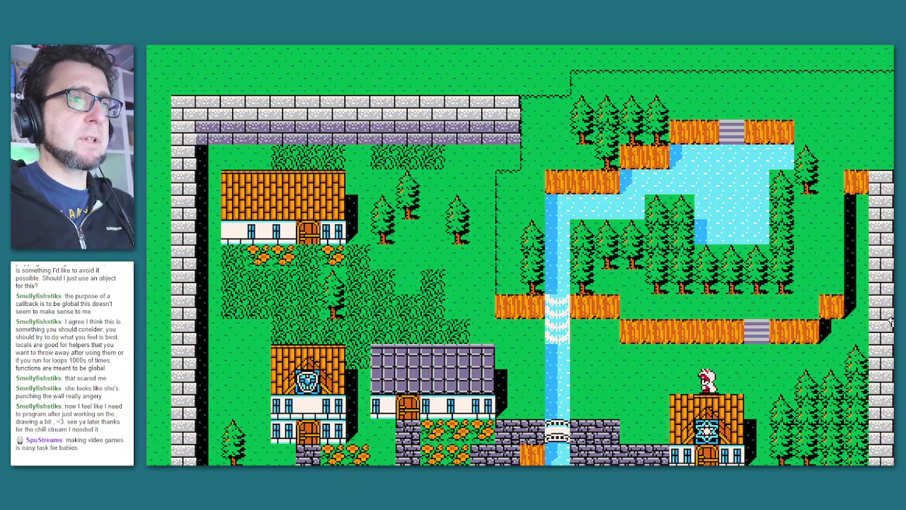
pyautogui.press('Down')
pyautogui.press('Left')
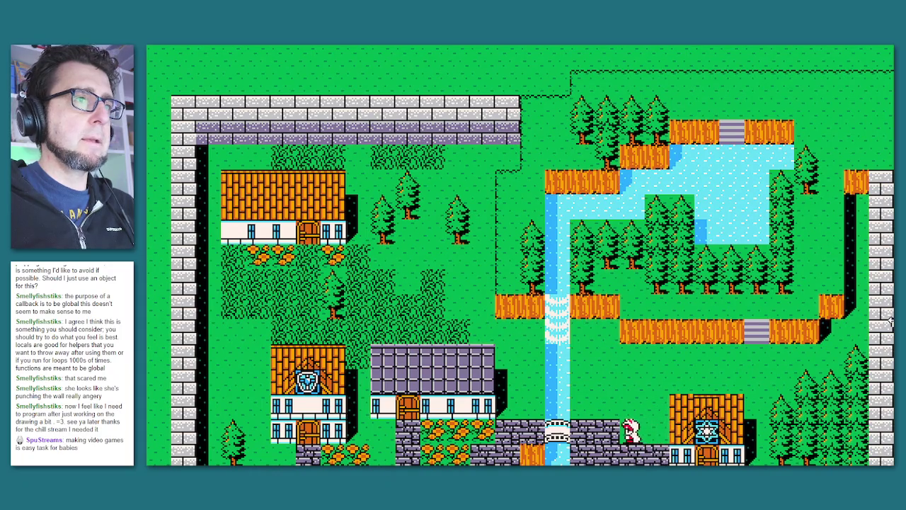
pyautogui.press('Down')
pyautogui.press('Left')
# Walk the lower path past the house door, the bottom houses and the flower bed.
pyautogui.press('Up')
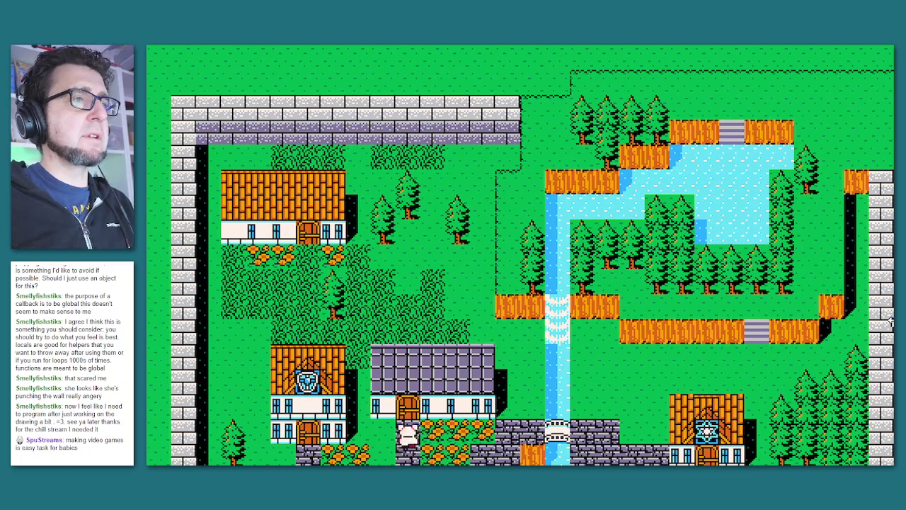
pyautogui.press('Left')
pyautogui.press('Up')
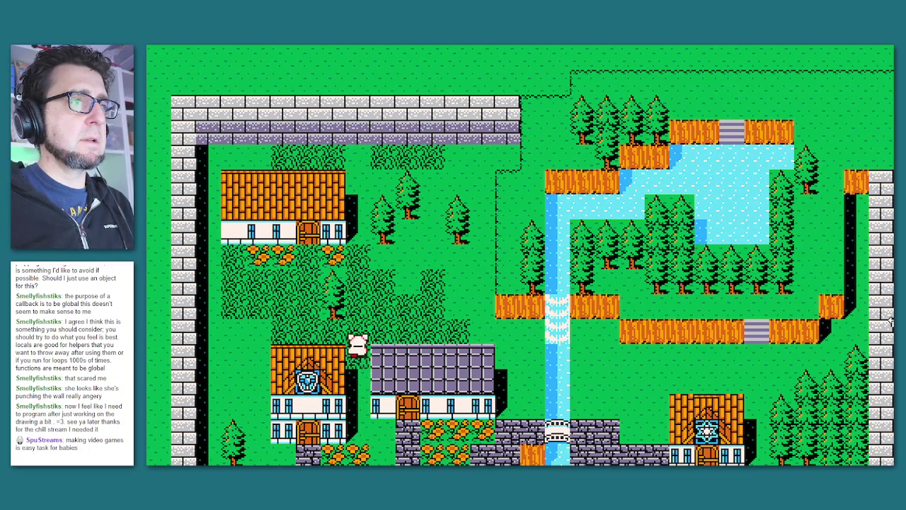
pyautogui.press('Down')
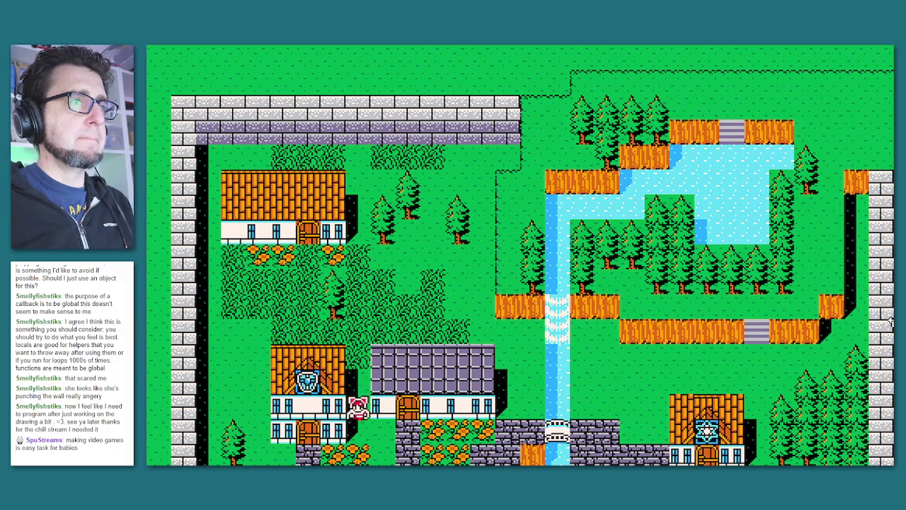
pyautogui.press('Right')
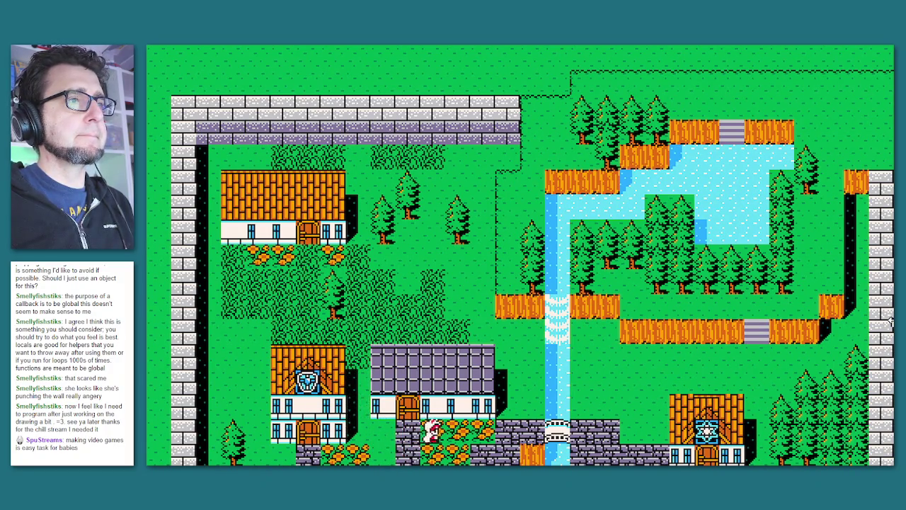
pyautogui.press('Right')
pyautogui.press('Up')
# Walk through the grass to below the top-left house and open the system menu.
pyautogui.press('Left')
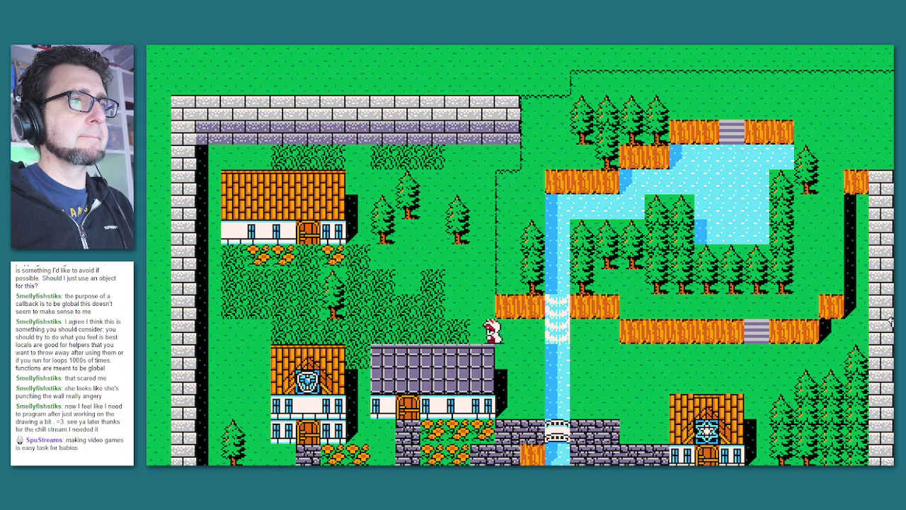
pyautogui.press('Up')
pyautogui.press('Left')
pyautogui.press('Up')
pyautogui.press('Left')
pyautogui.press('Down')
pyautogui.press('Left')
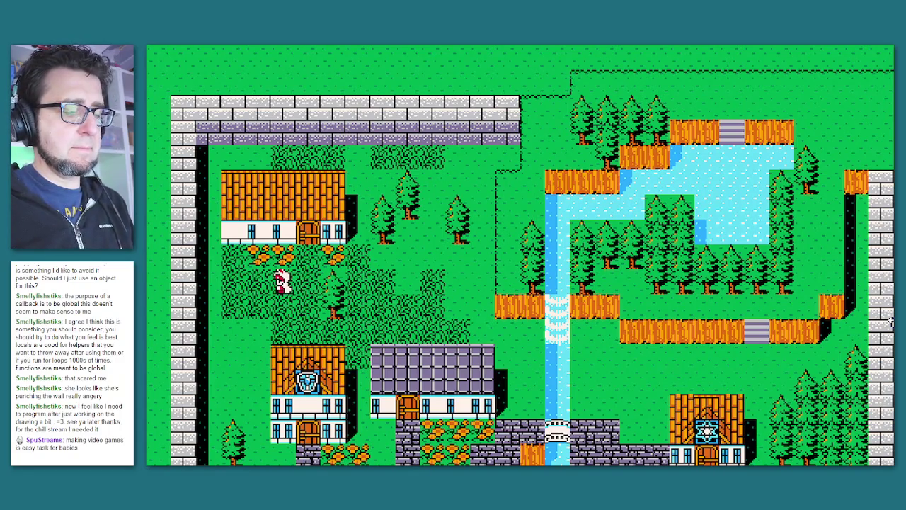
pyautogui.press('Escape')
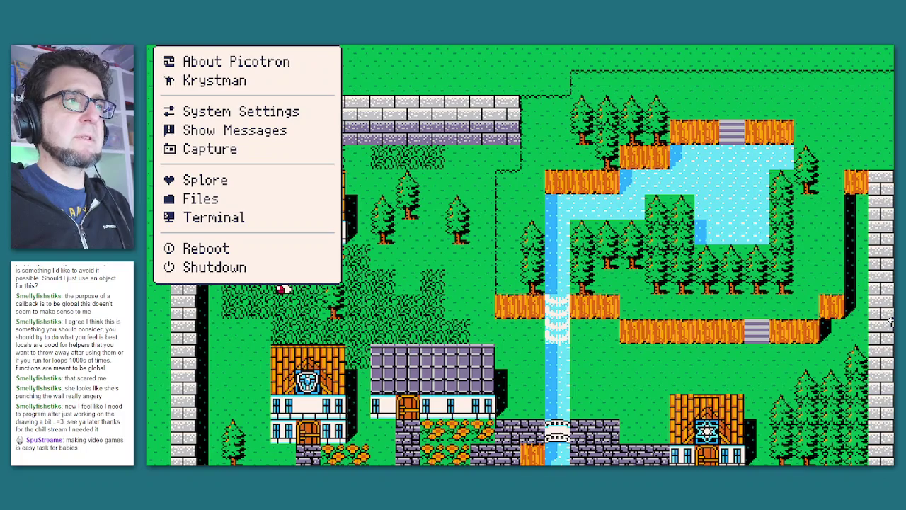
# Resume the game and walk past the lower-left house and grey building to a house door.
pyautogui.press('Escape')
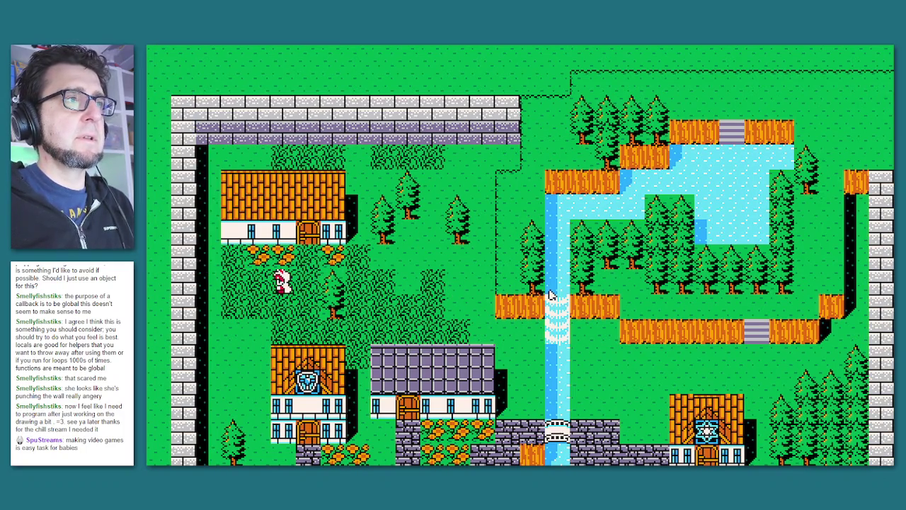
pyautogui.press('Left')
pyautogui.press('Down')
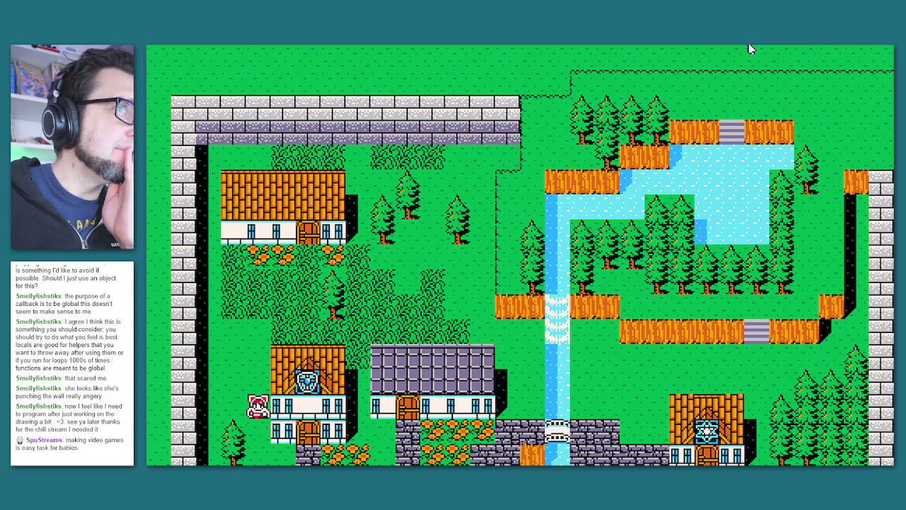
pyautogui.press('Up')
pyautogui.press('Right')
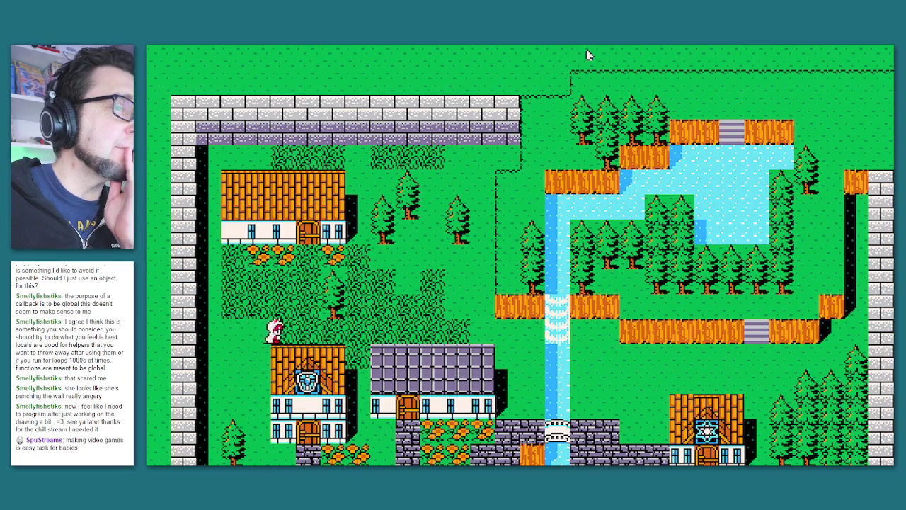
pyautogui.press('Down')
pyautogui.press('Left')
pyautogui.press('Up')
pyautogui.press('Down')
# Walk the bottom path to the grey building's door, then up along the stream.
pyautogui.press('Right')
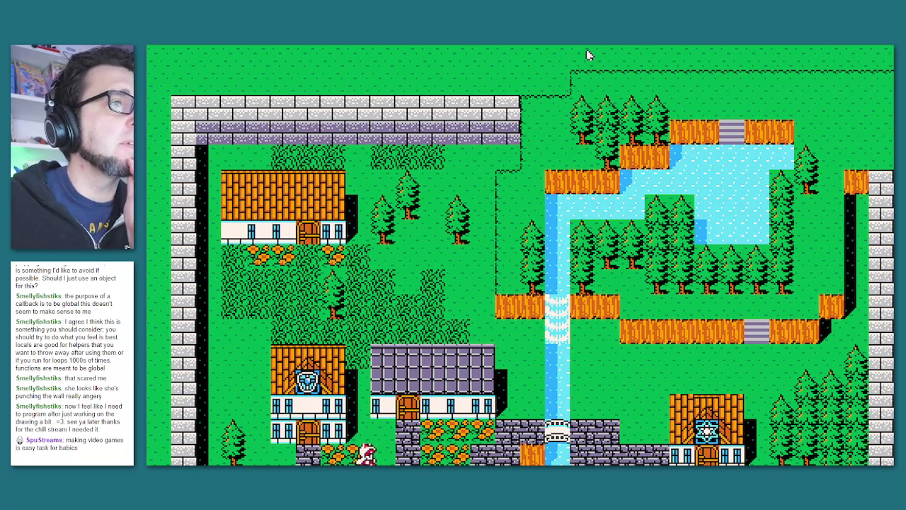
pyautogui.press('Up')
pyautogui.press('Down')
pyautogui.press('Right')
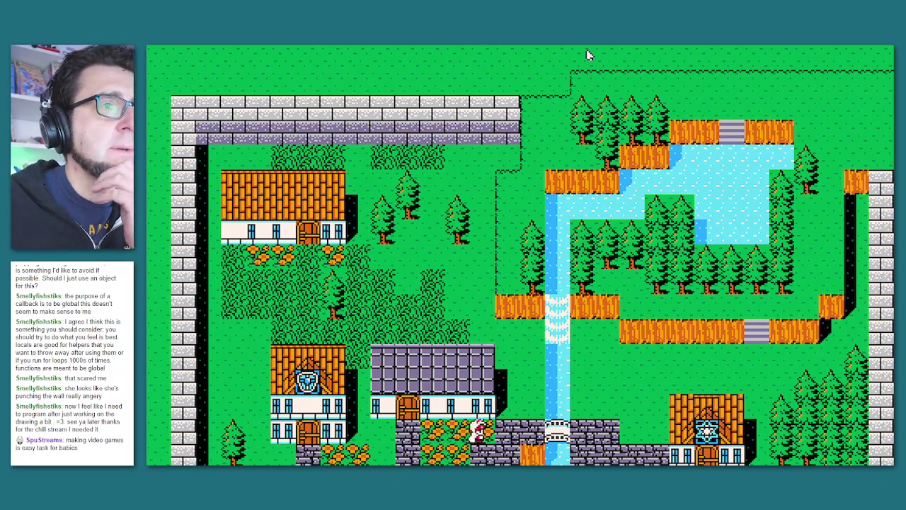
pyautogui.press('Up')
pyautogui.press('Right')
pyautogui.press('Down')
# Walk across the lower grass and over the bottom bridge, then stop the game.
pyautogui.press('Right')
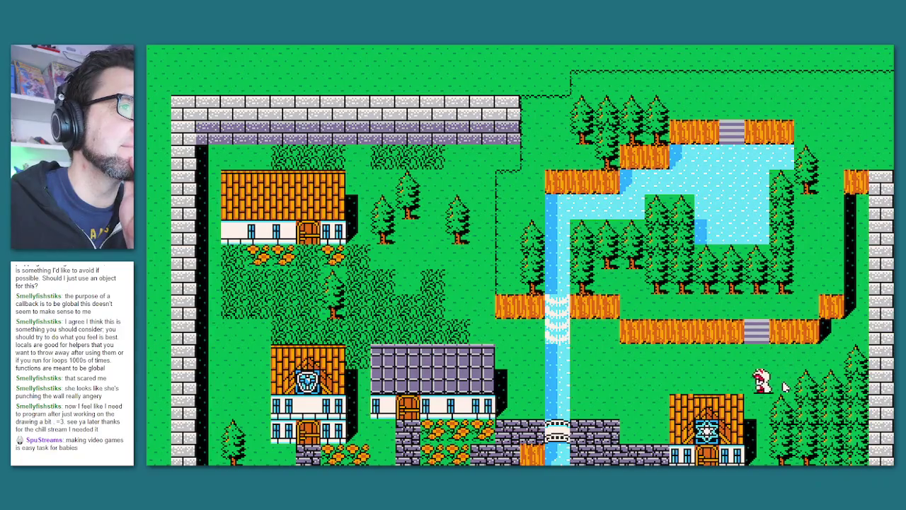
pyautogui.press('Left')
pyautogui.press('Left')
pyautogui.press('Down')
pyautogui.press('Left')
pyautogui.press('Down')
pyautogui.press('Left')
pyautogui.press('Left')
pyautogui.press('Up')
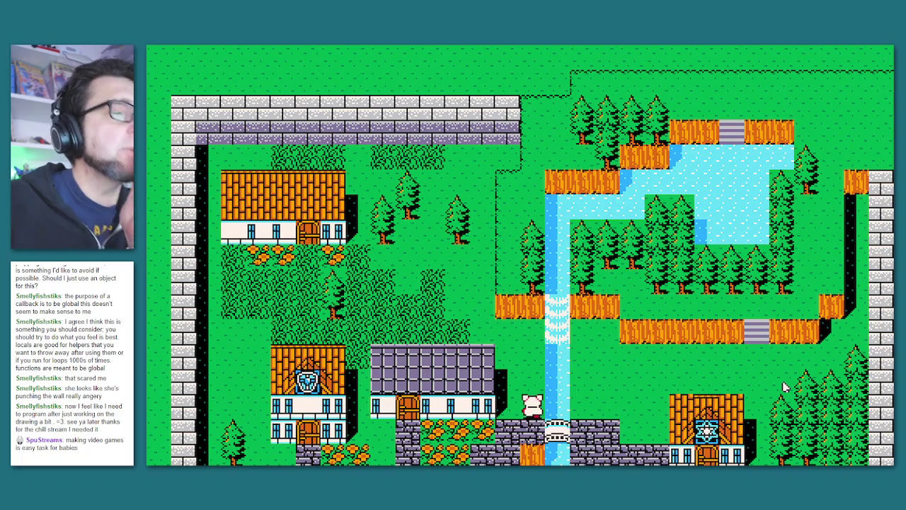
pyautogui.press('Escape')
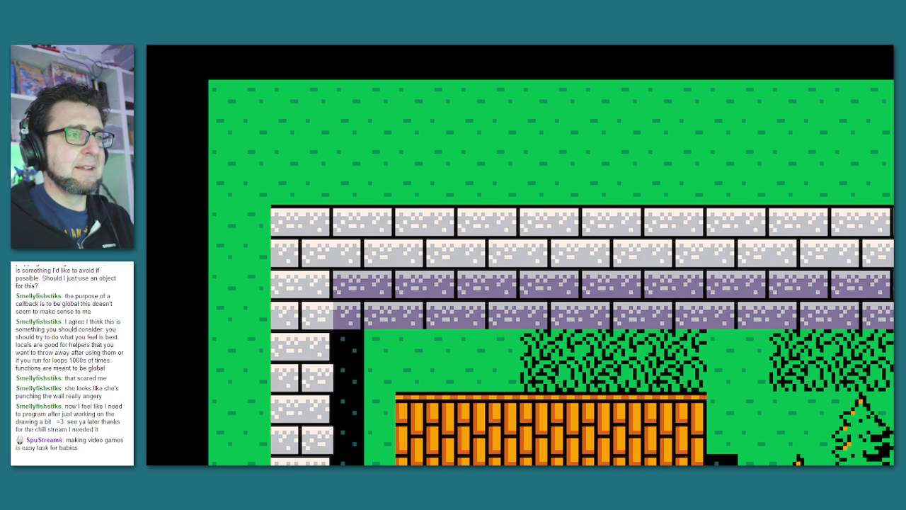
# Relaunch the game, test single-tile steps beside the stream, and save as /fftest.p64.
pyautogui.press('F5')
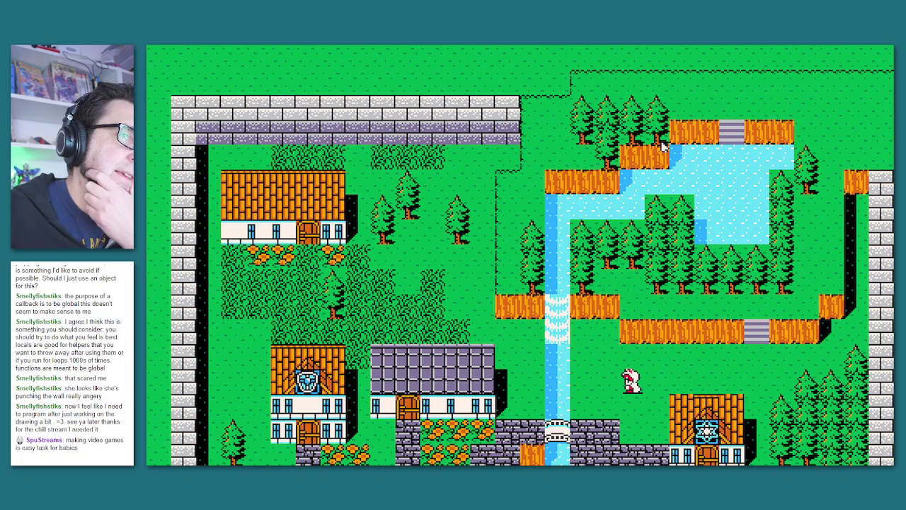
pyautogui.press('Left')
pyautogui.press('Up')
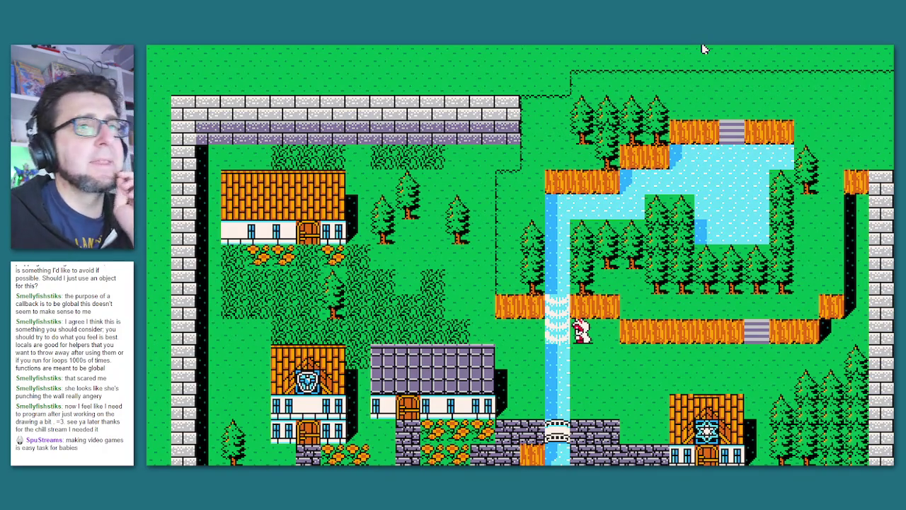
pyautogui.press('Down')
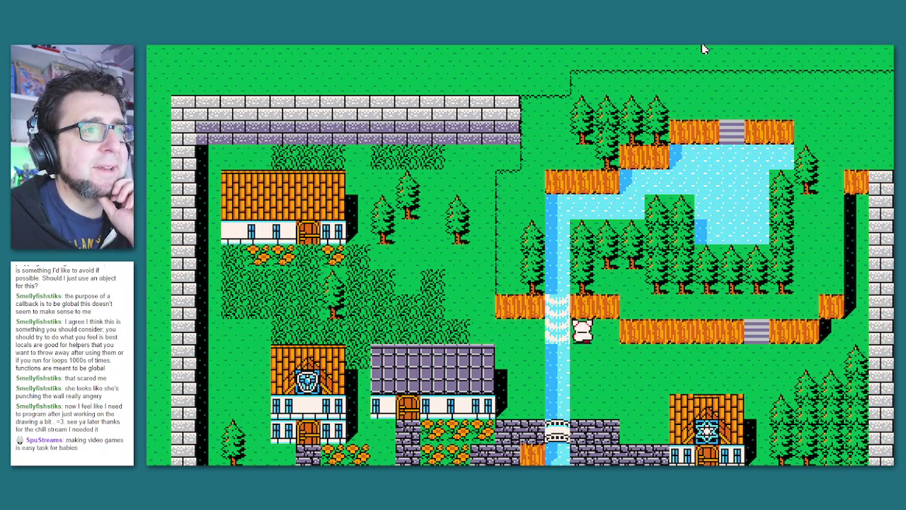
pyautogui.press('Right')
pyautogui.press('Up')
pyautogui.press('Left')
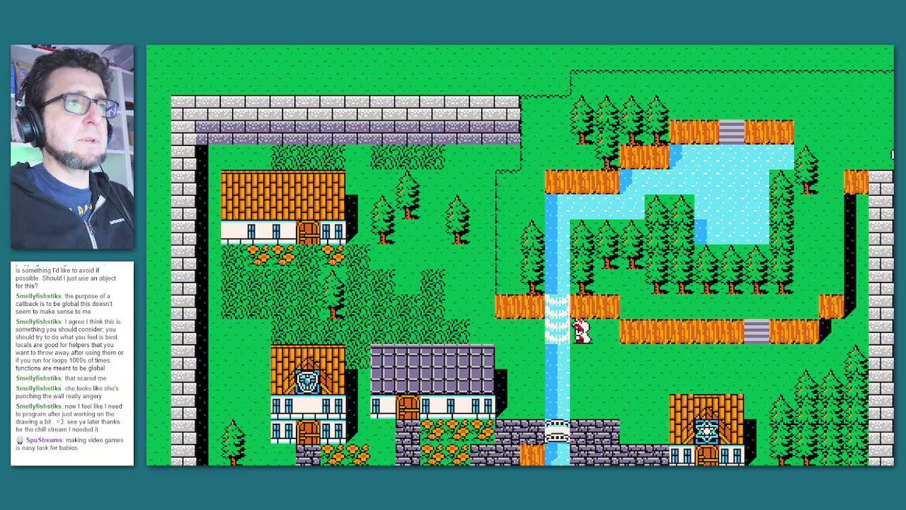
pyautogui.hotkey('ctrl', 's')
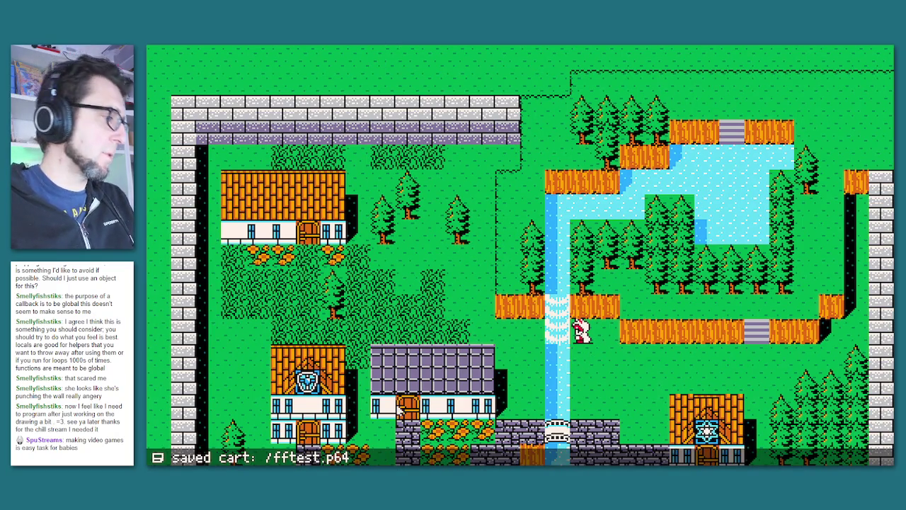
# Insert 'scrolling' and 'npcs' to-do comments above the init function in main.lua.
pyautogui.press('Escape')
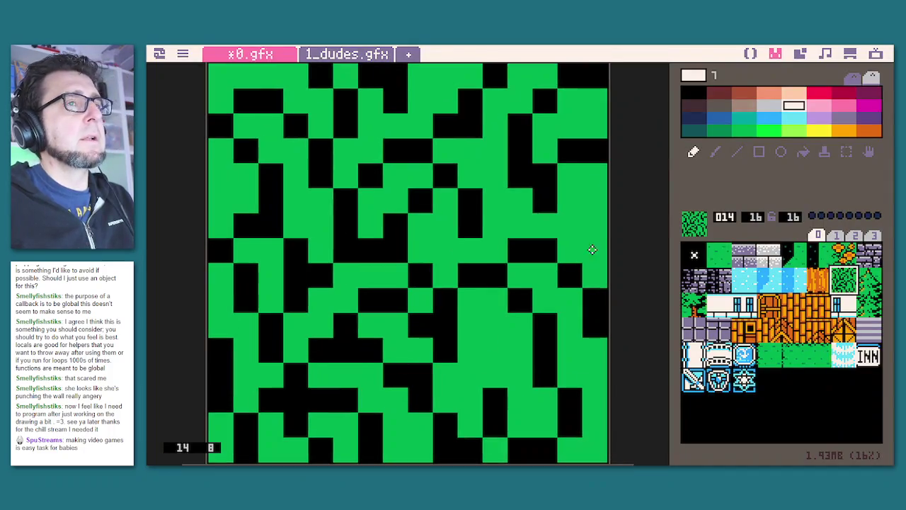
pyautogui.click(751, 54)
pyautogui.scroll(20, 480, 315)
pyautogui.click(182, 72)
pyautogui.press('Return')
pyautogui.press('Return')
pyautogui.press('Return')
pyautogui.press('Up')
pyautogui.press('Up')
pyautogui.press('Up')
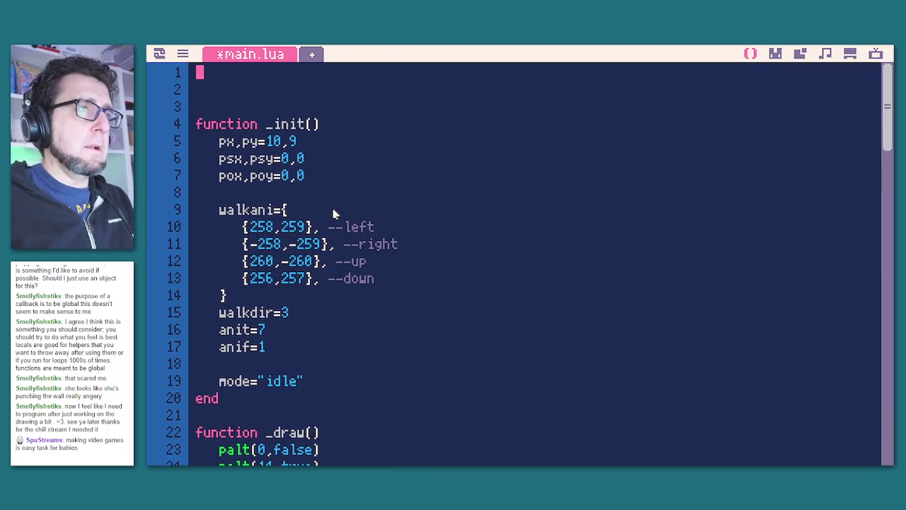
pyautogui.write('-- scrolling')
pyautogui.press('Return')
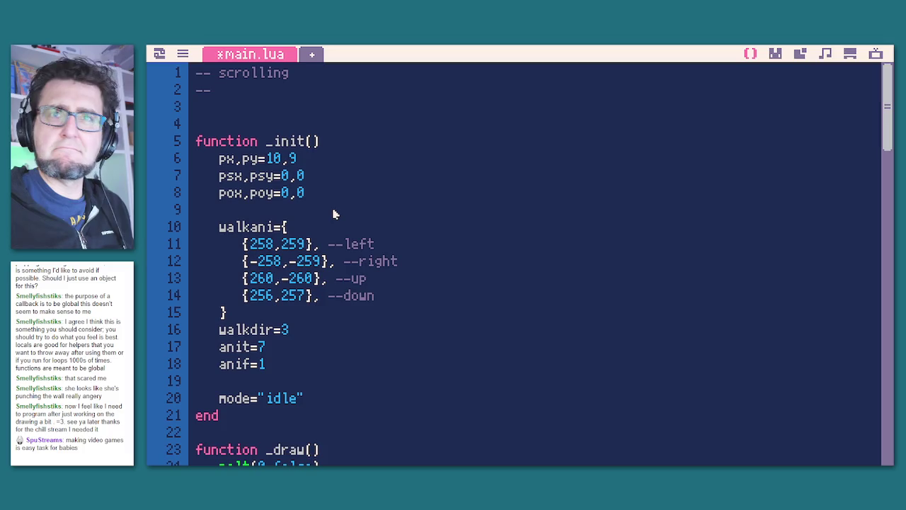
pyautogui.write('nps')
pyautogui.press('BackSpace')
pyautogui.write('cs')
# Save the cart and run the game, walking the character down and left.
pyautogui.hotkey('ctrl', 's')
pyautogui.hotkey('ctrl', 'r')
pyautogui.press('Down')
pyautogui.press('Left')
pyautogui.press('Down')
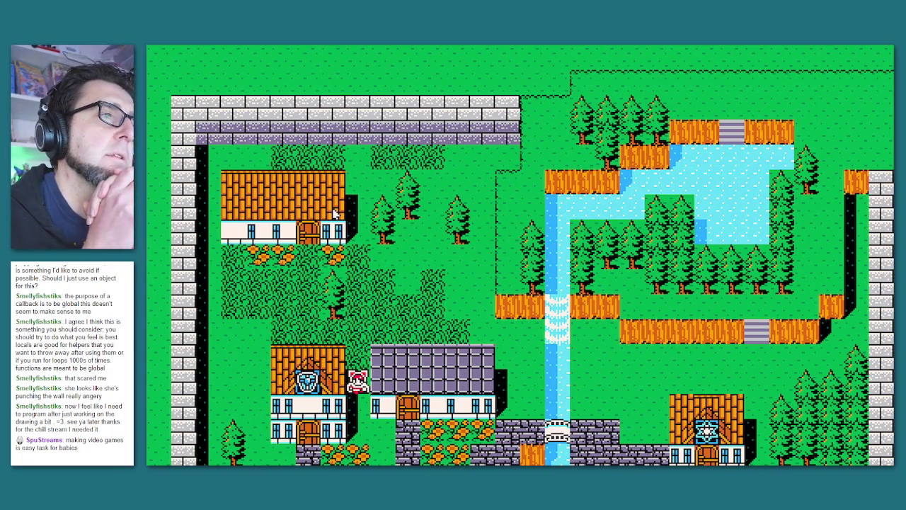
# Add a 'deep grass/water' to-do comment under the npcs note.
pyautogui.press('Escape')
pyautogui.press('Return')
pyautogui.write('-- grass an')
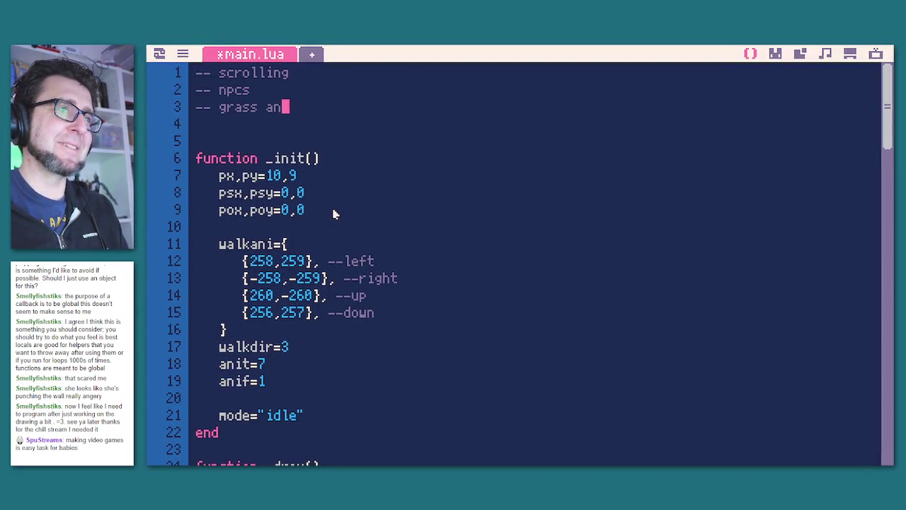
pyautogui.write('imation')
pyautogui.press('BackSpace')
pyautogui.press('BackSpace')
pyautogui.press('BackSpace')
pyautogui.press('BackSpace')
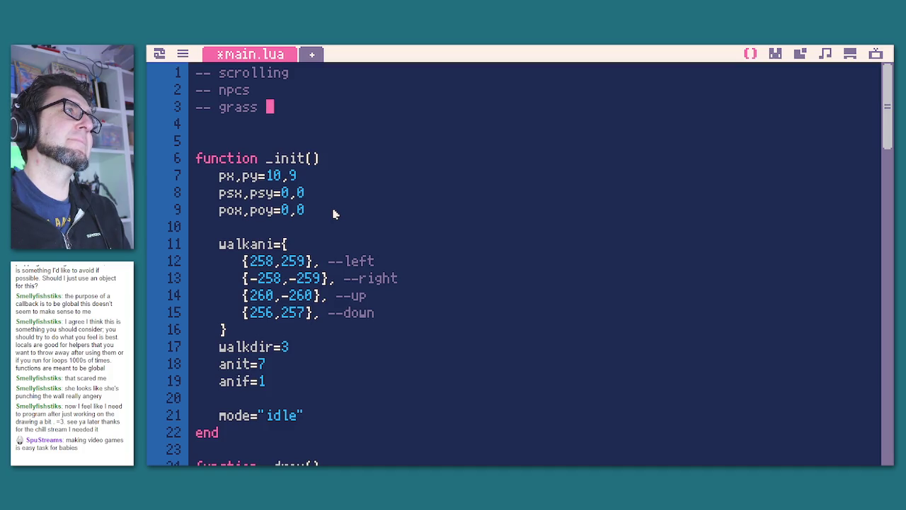
pyautogui.press('BackSpace')
pyautogui.press('BackSpace')
pyautogui.press('BackSpace')
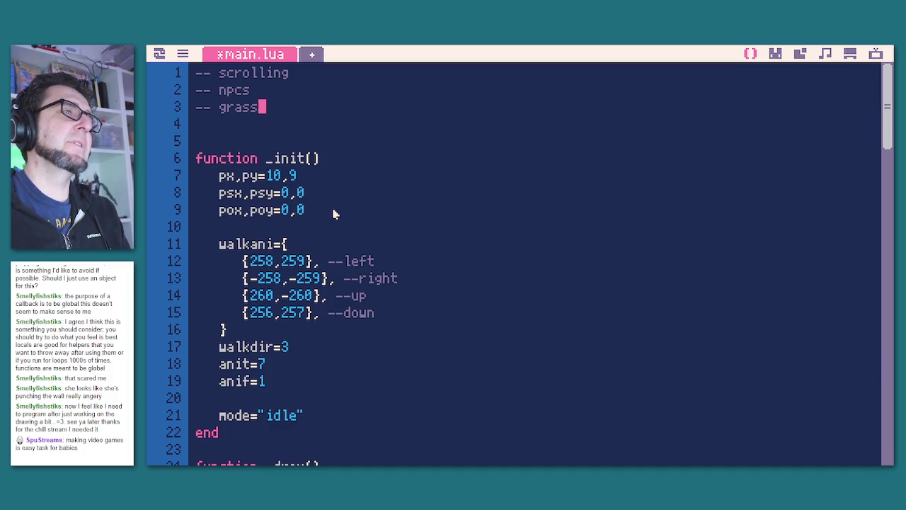
pyautogui.press('BackSpace')
pyautogui.write('deep hr')
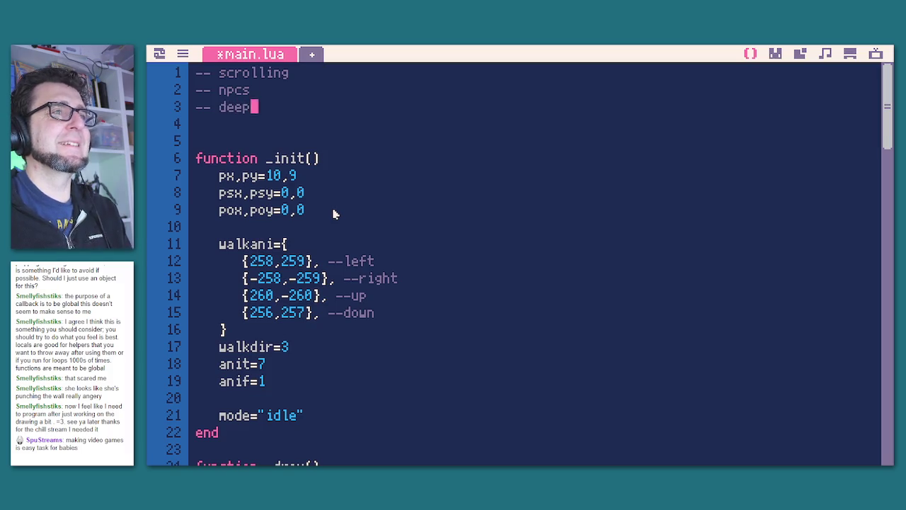
pyautogui.press('BackSpace')
pyautogui.press('BackSpace')
pyautogui.write('grass')
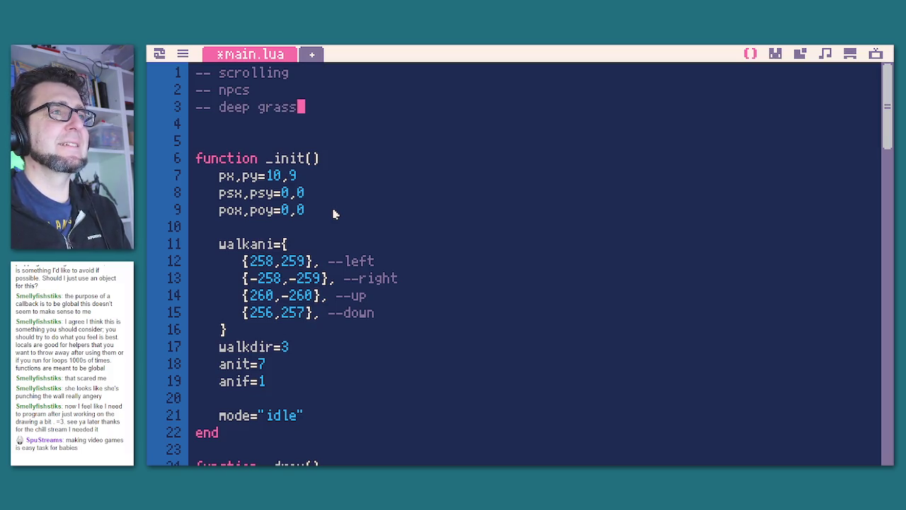
pyautogui.write('/water')
# Re-save the cart and run the game again, walking down and right.
pyautogui.hotkey('ctrl', 's')
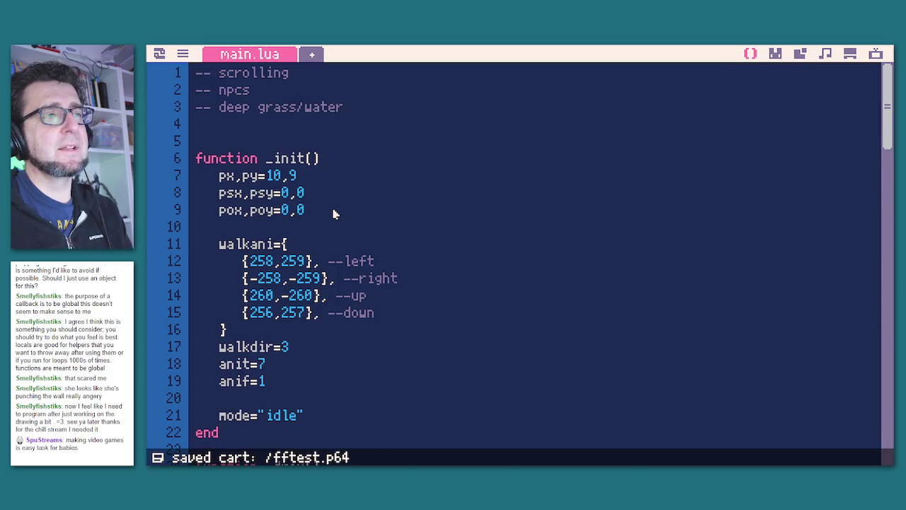
pyautogui.hotkey('ctrl', 'r')
pyautogui.press('Down')
pyautogui.press('Right')
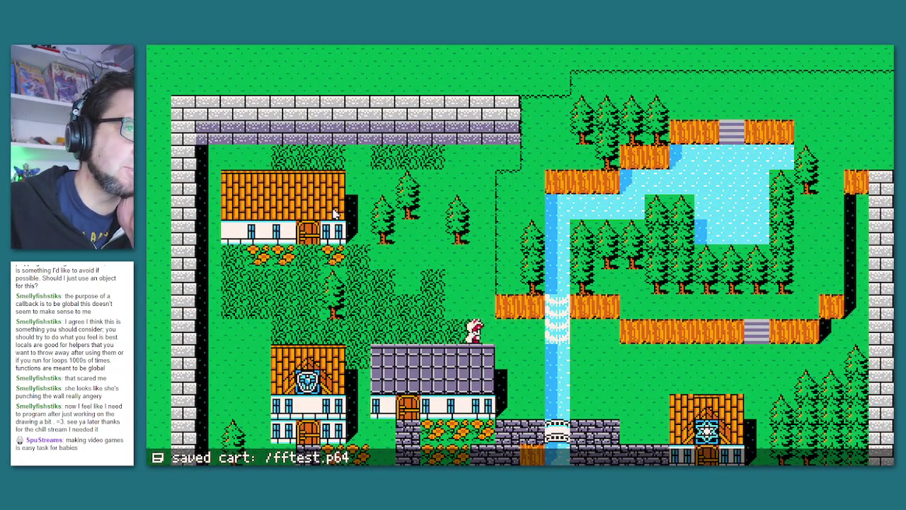
# Walk the character down onto the bottom bridge and across it to the grass.
pyautogui.press('Down')
pyautogui.press('Right')
pyautogui.press('Right')
pyautogui.press('Up')
pyautogui.press('Right')
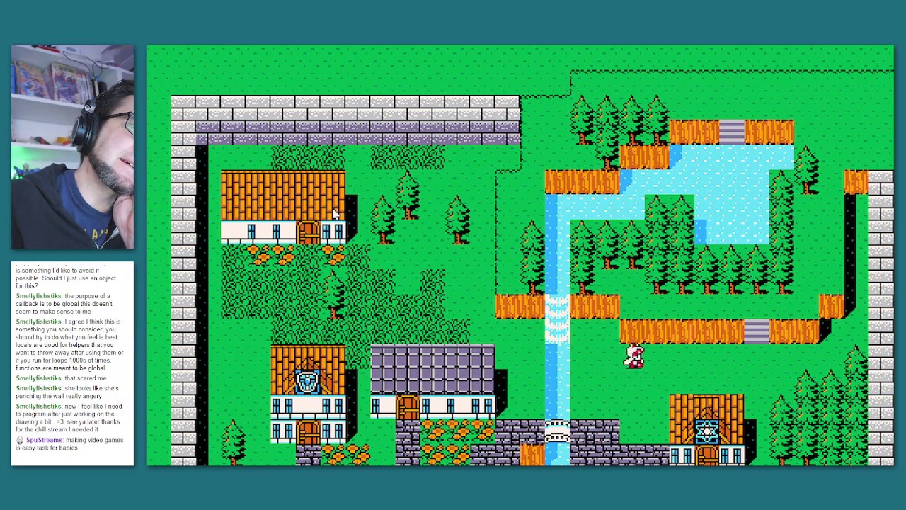
# Walk up along the stream past the trees to the top stairs, then stop the game.
pyautogui.press('Right')
pyautogui.press('Up')
pyautogui.press('Right')
pyautogui.press('Up')
pyautogui.press('Right')
pyautogui.press('Up')
pyautogui.press('Right')
pyautogui.press('Up')
pyautogui.press('Up')
pyautogui.press('Left')
pyautogui.press('Down')
pyautogui.press('Down')
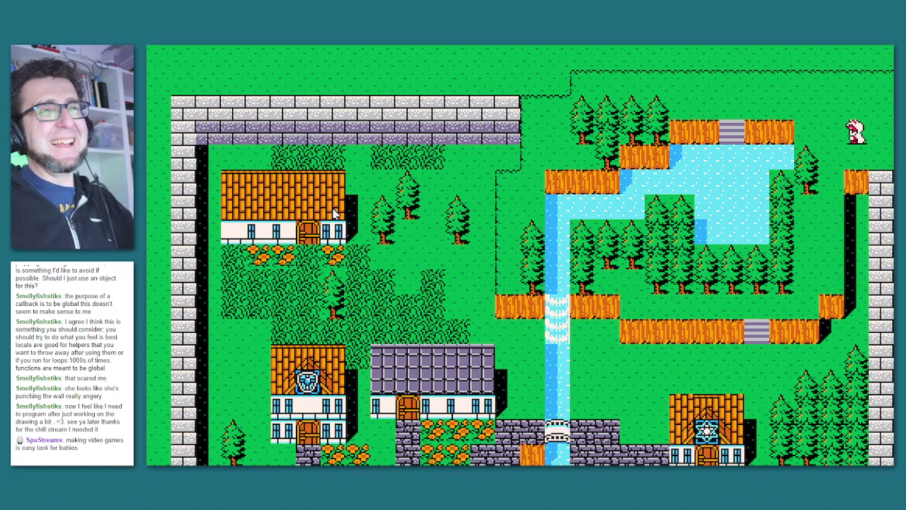
pyautogui.press('Escape')
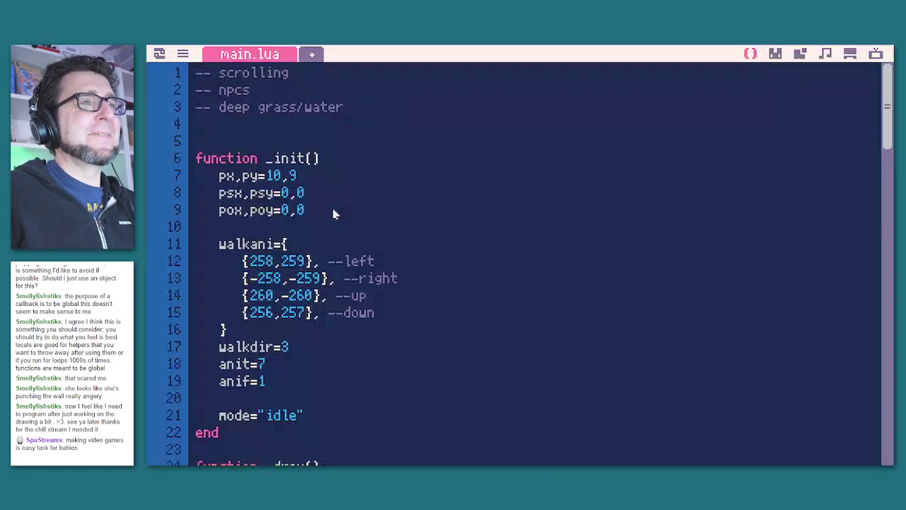
pyautogui.click(774, 54)
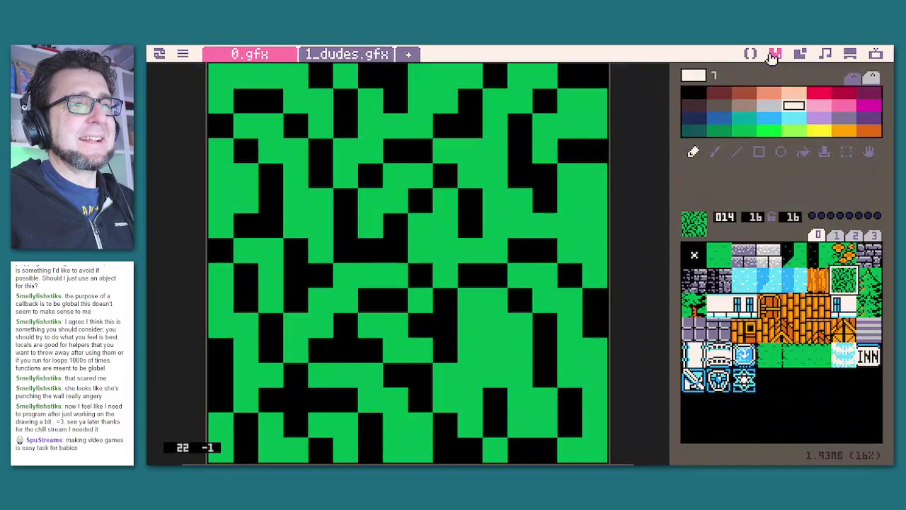
pyautogui.click(774, 363)
pyautogui.click(787, 365)
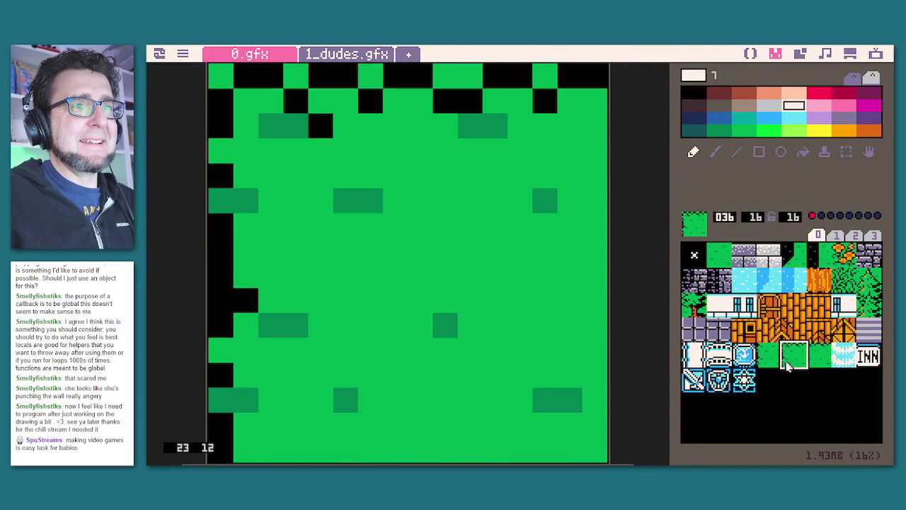
pyautogui.click(820, 362)
pyautogui.click(793, 358)
pyautogui.click(818, 358)
pyautogui.click(793, 358)
pyautogui.click(815, 357)
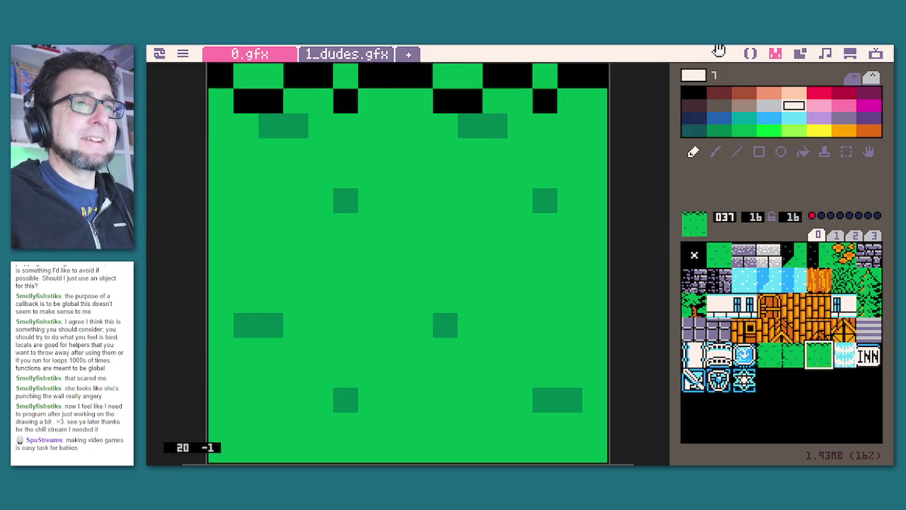
pyautogui.click(751, 54)
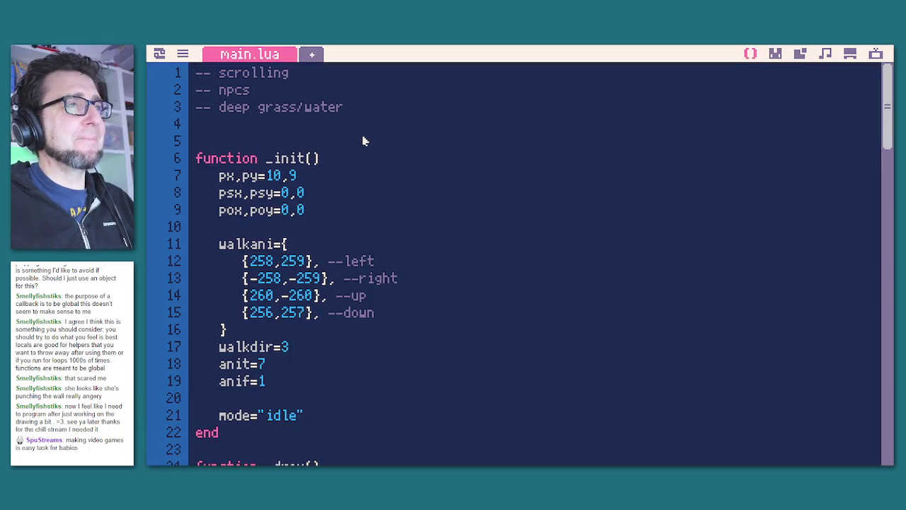
# Add a '-- check walkability vs original' to-do line and save the cart.
pyautogui.press('Return')
pyautogui.write('-0')
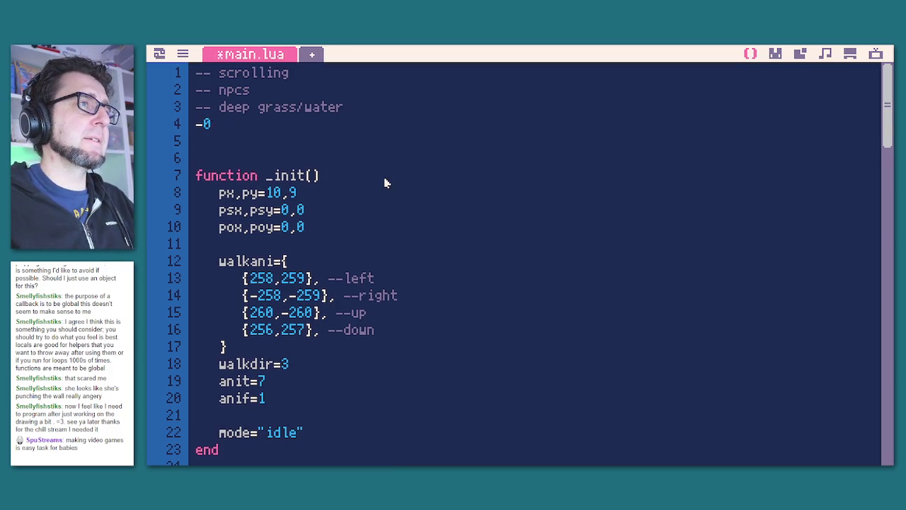
pyautogui.write('- check')
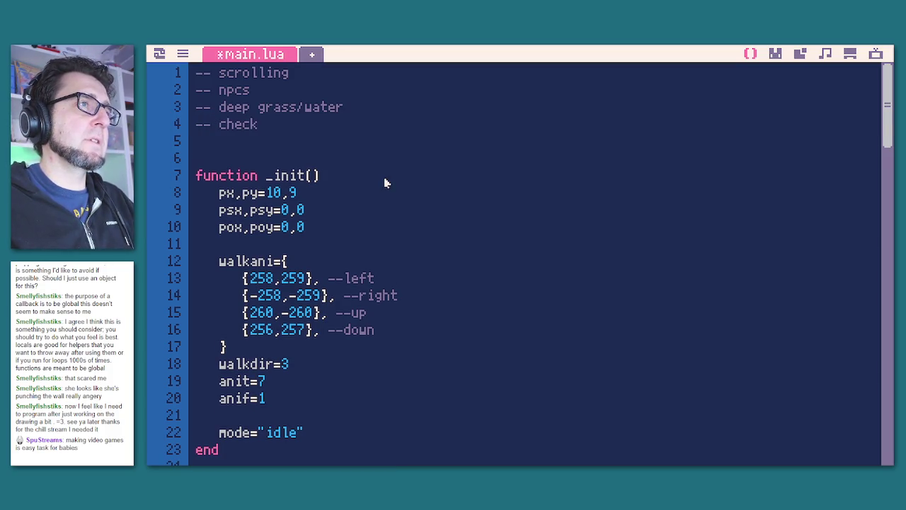
pyautogui.write(' walkability')
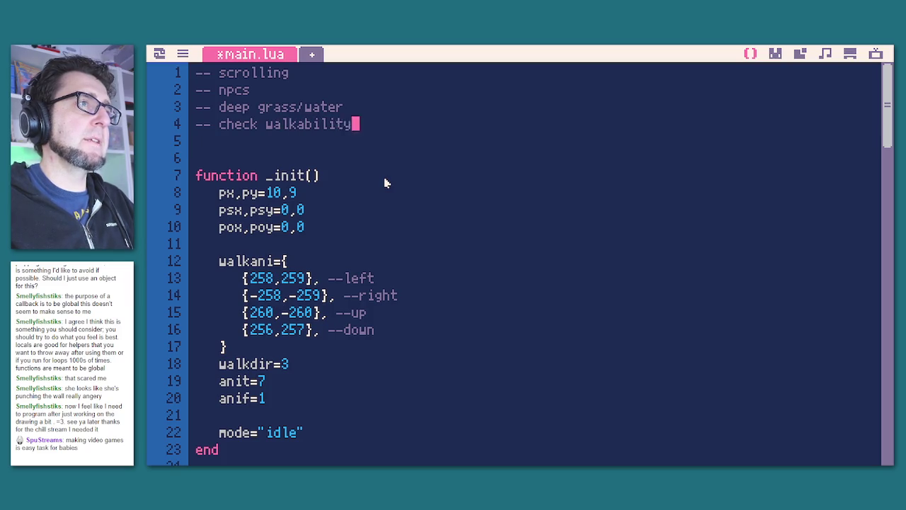
pyautogui.write(' vs original')
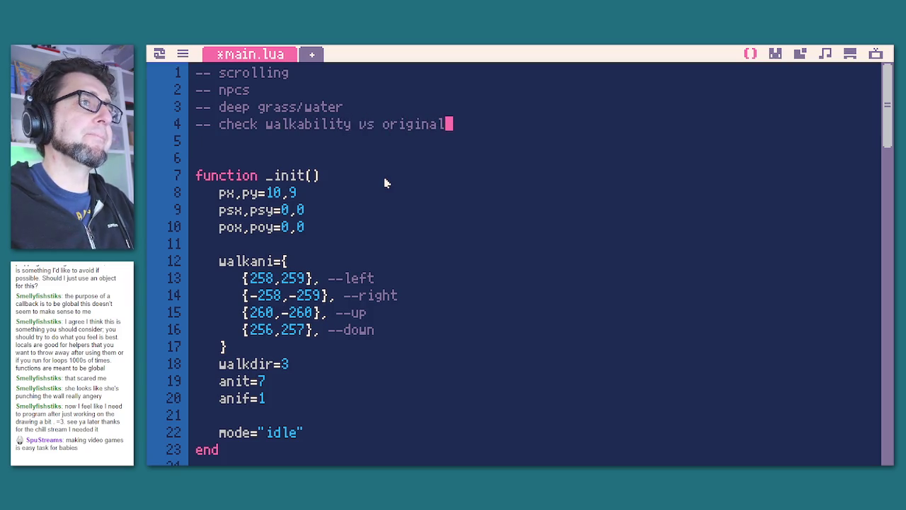
pyautogui.hotkey('ctrl', 's')
# Cycle through the code, sprite, sfx and map editors, ending on the 0.map town map.
pyautogui.click(800, 54)
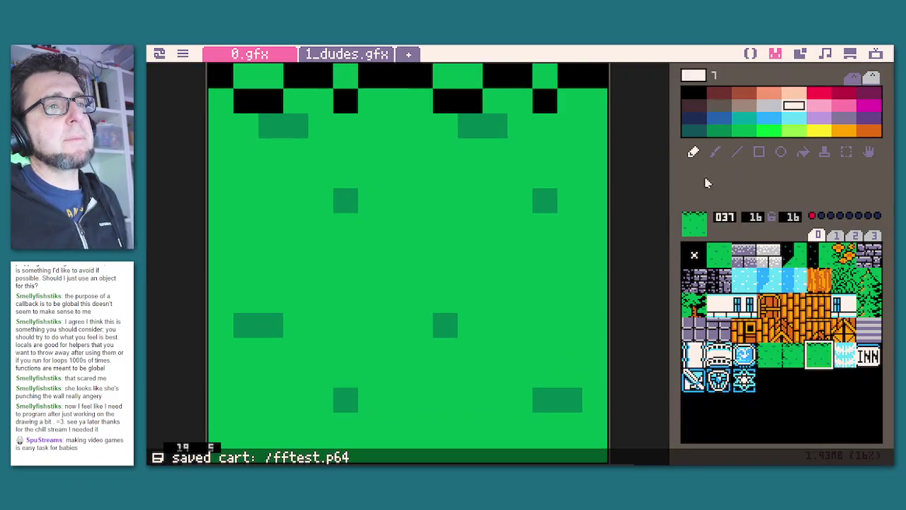
pyautogui.click(751, 54)
pyautogui.click(800, 53)
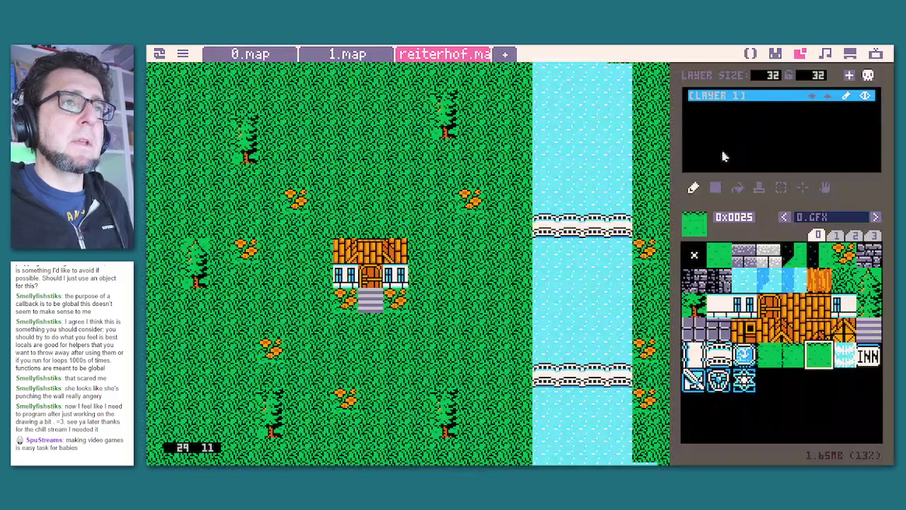
pyautogui.click(824, 54)
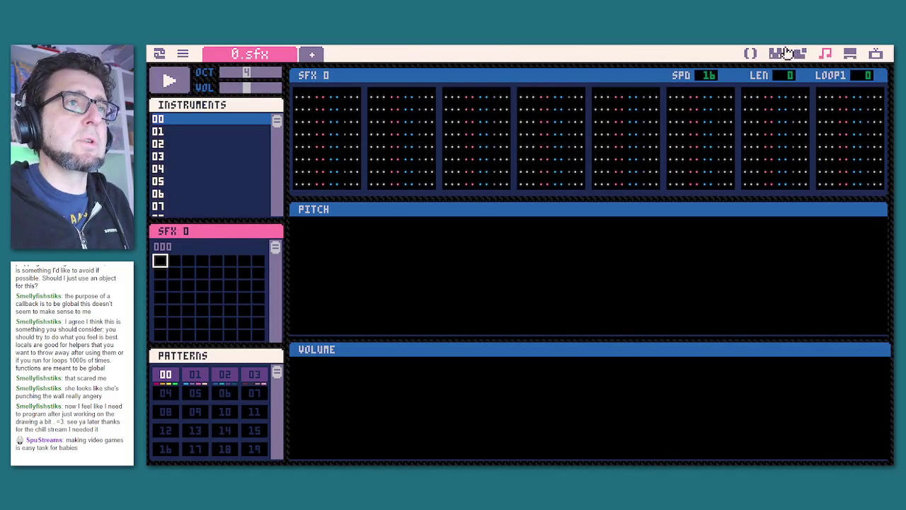
pyautogui.click(775, 53)
pyautogui.click(755, 54)
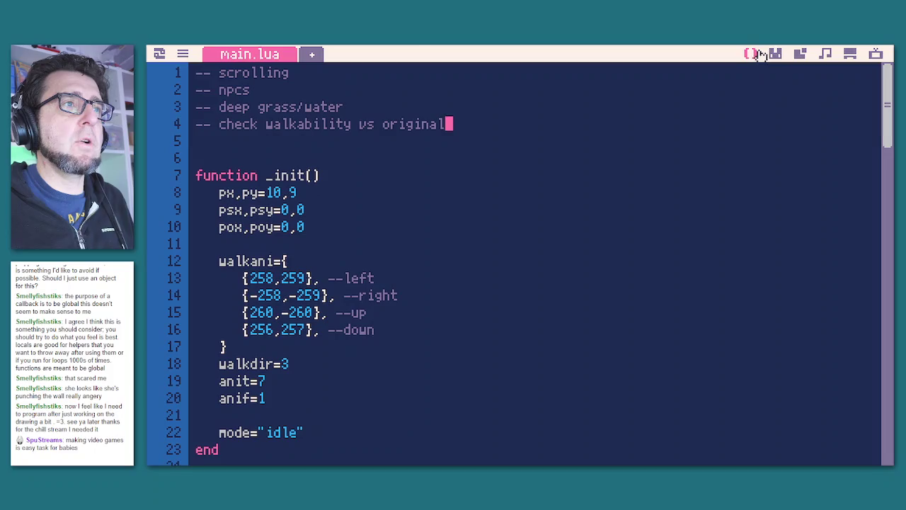
pyautogui.click(775, 54)
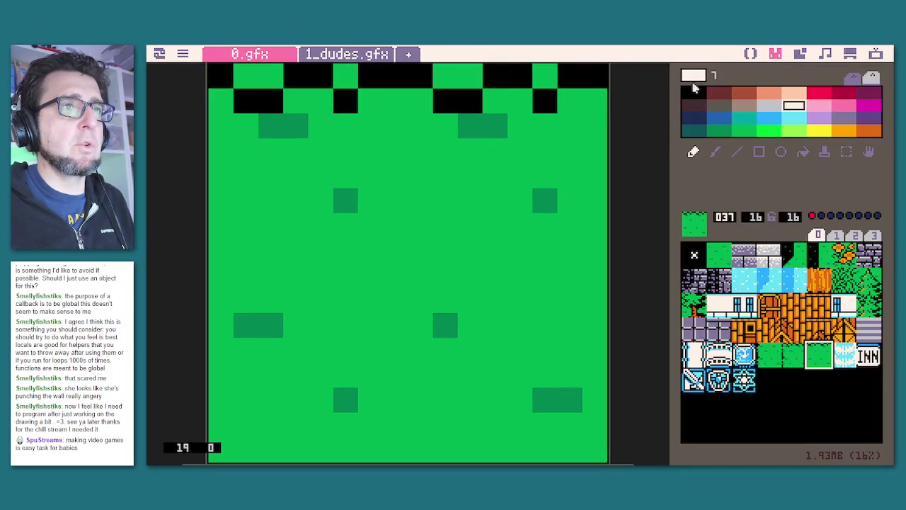
pyautogui.click(798, 53)
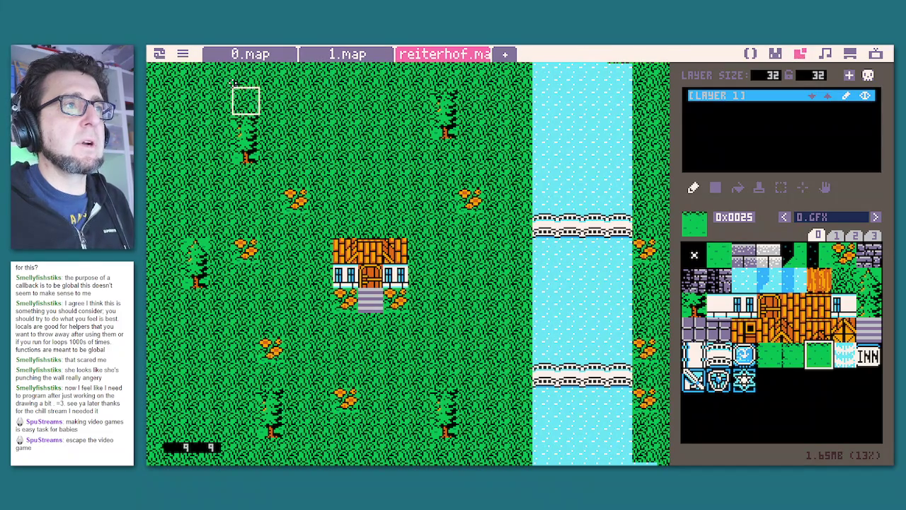
pyautogui.click(238, 55)
# Zoom and pan around the 0.map village map to inspect the river area.
pyautogui.scroll(-3, 432, 172)
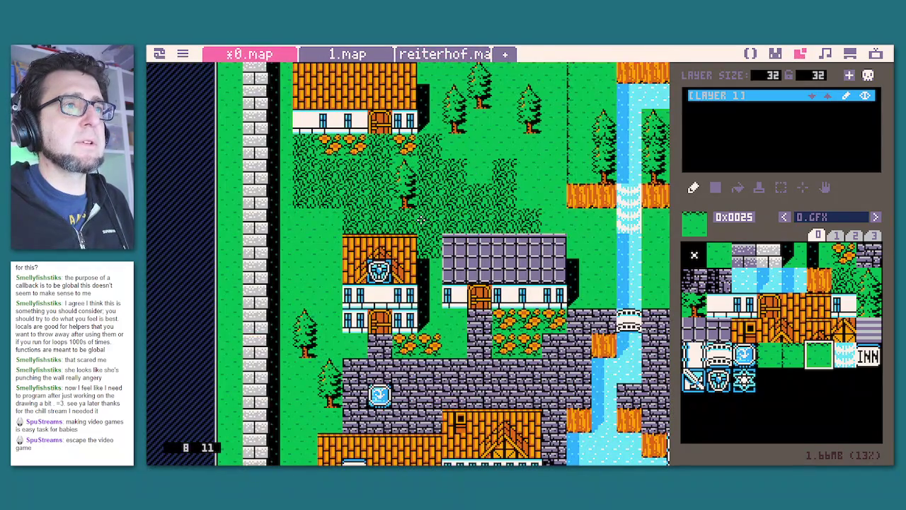
pyautogui.moveTo(576, 118); pyautogui.dragTo(394, 252)
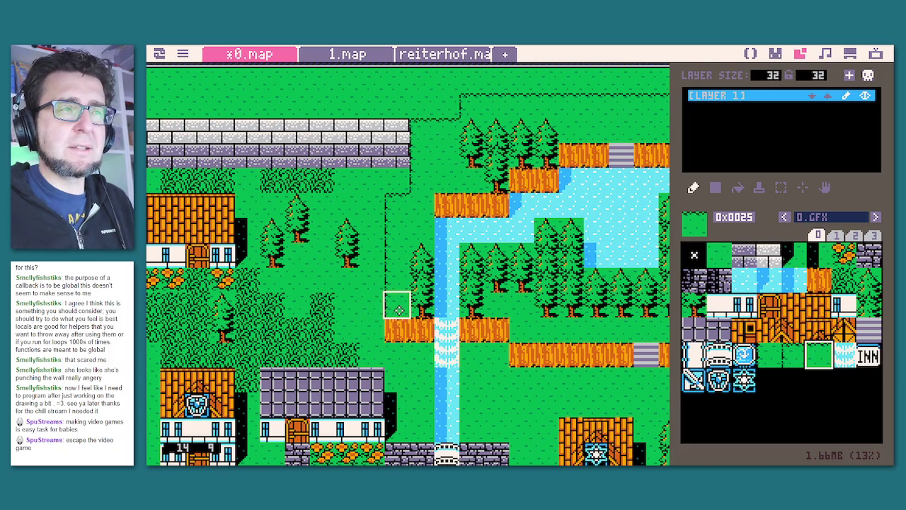
pyautogui.scroll(4, 403, 292)
pyautogui.hscroll(5, 456, 202)
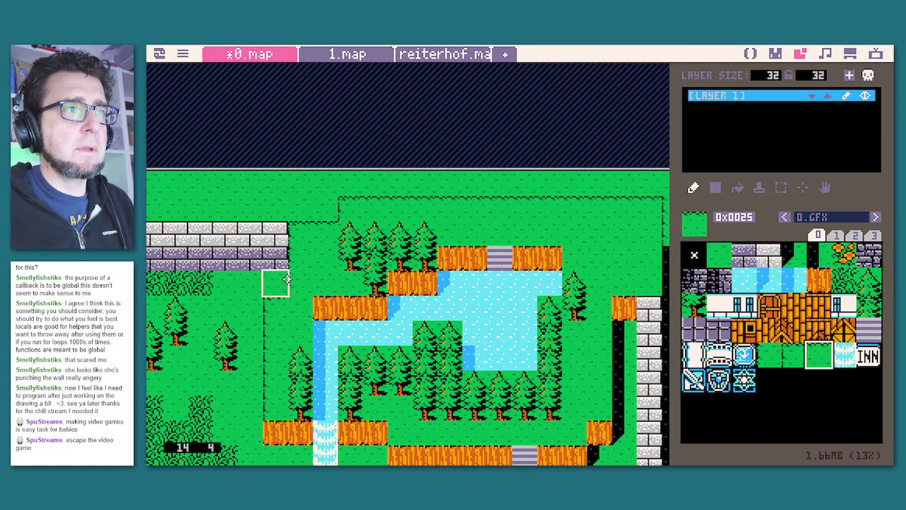
pyautogui.press('space')
pyautogui.moveTo(381, 278); pyautogui.dragTo(317, 278)
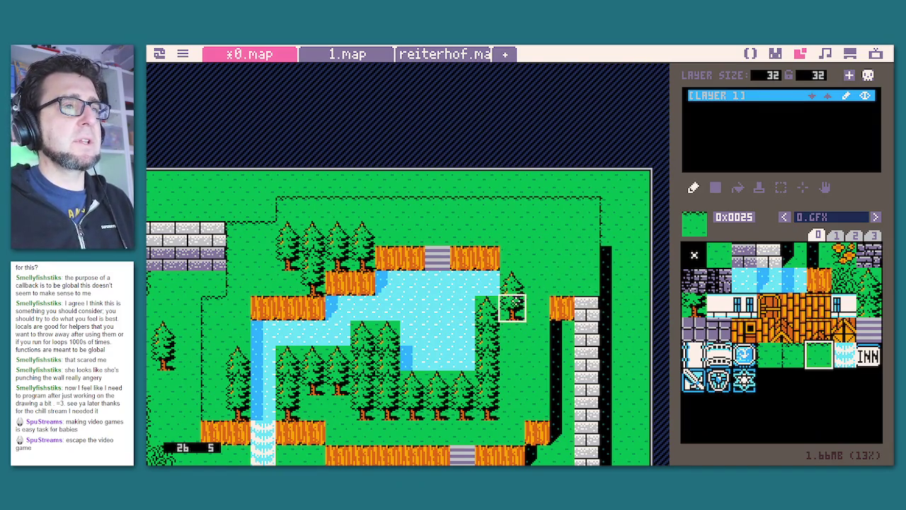
# Look over the houses by the river and the stone plaza with its long wall, then save the map.
pyautogui.scroll(-3, 513, 307)
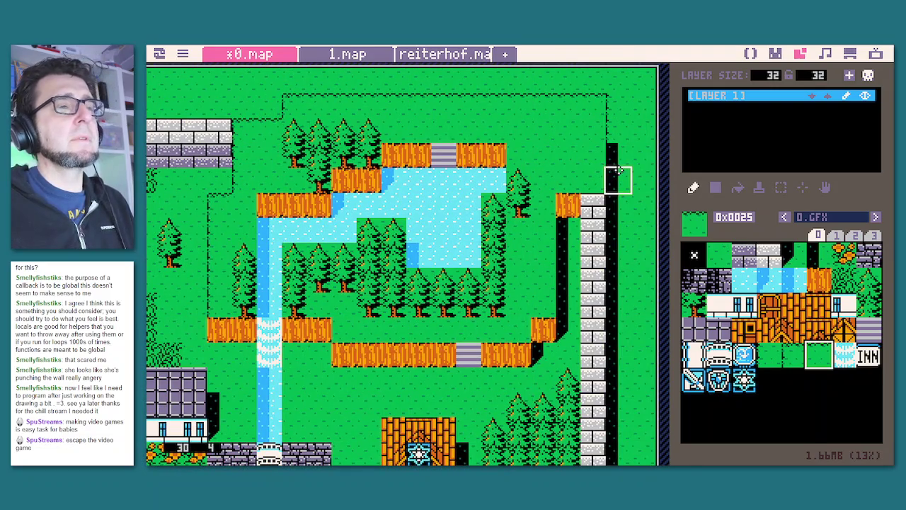
pyautogui.scroll(-2, 607, 312)
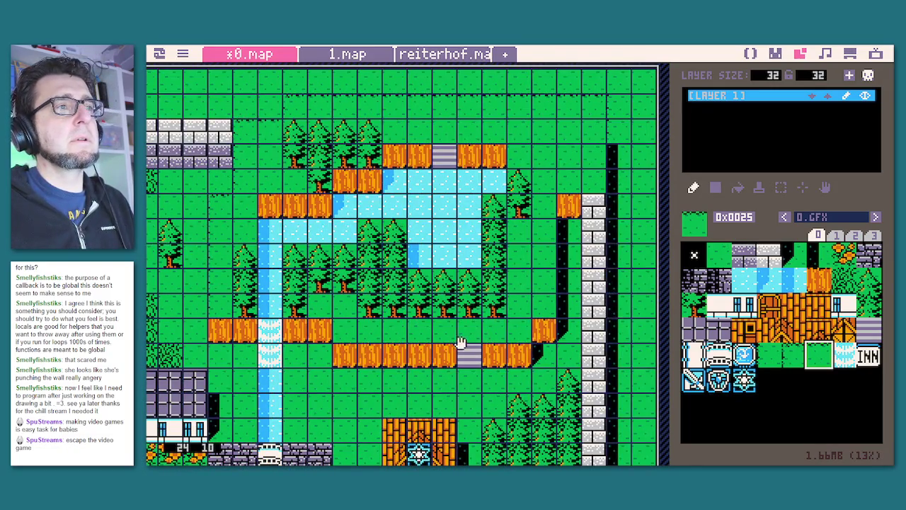
pyautogui.scroll(2, 471, 208)
pyautogui.scroll(-2, 524, 184)
pyautogui.scroll(2, 555, 162)
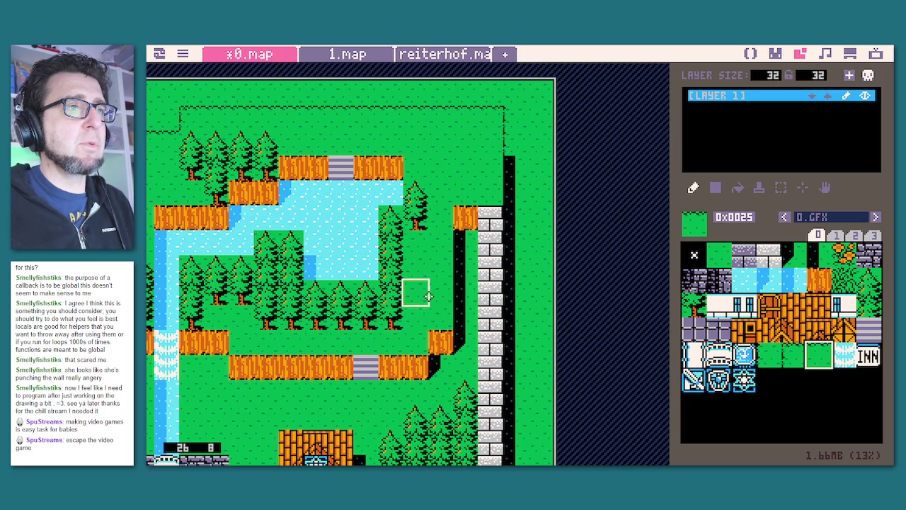
pyautogui.press('space')
pyautogui.moveTo(434, 352); pyautogui.dragTo(492, 296)
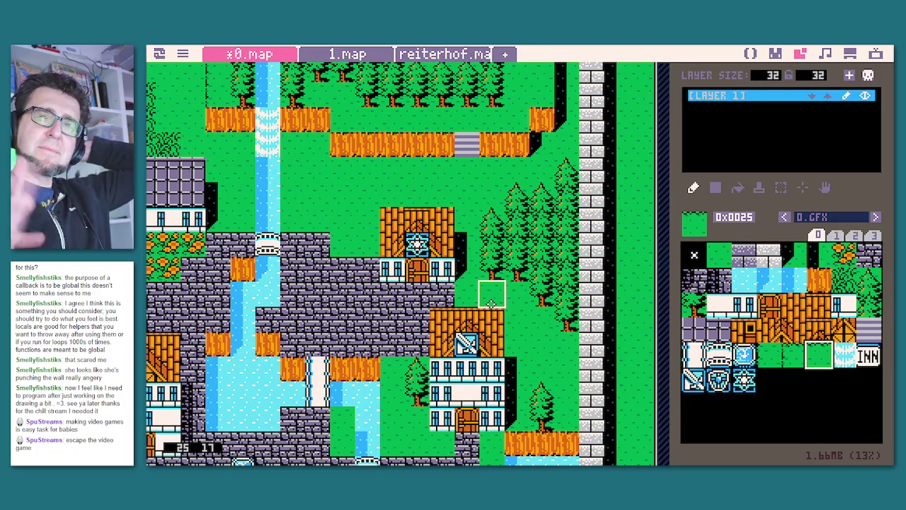
pyautogui.press('space')
pyautogui.moveTo(403, 400); pyautogui.dragTo(275, 284)
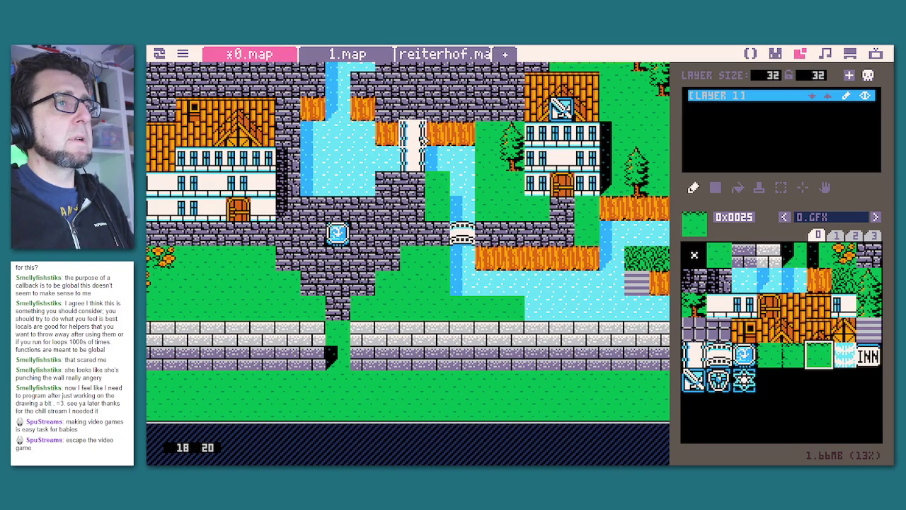
pyautogui.hotkey('ctrl', 's')
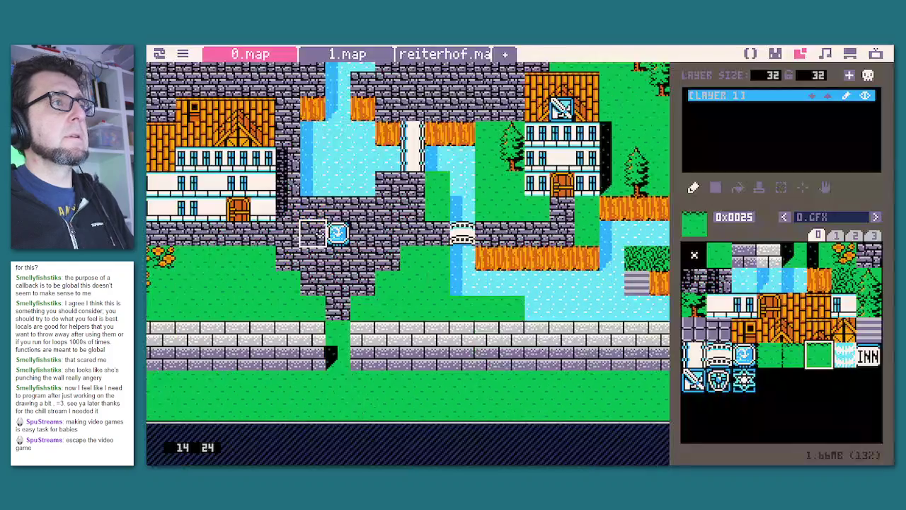
# Add an 'animated tiles' to-do comment to main.lua's list.
pyautogui.click(752, 55)
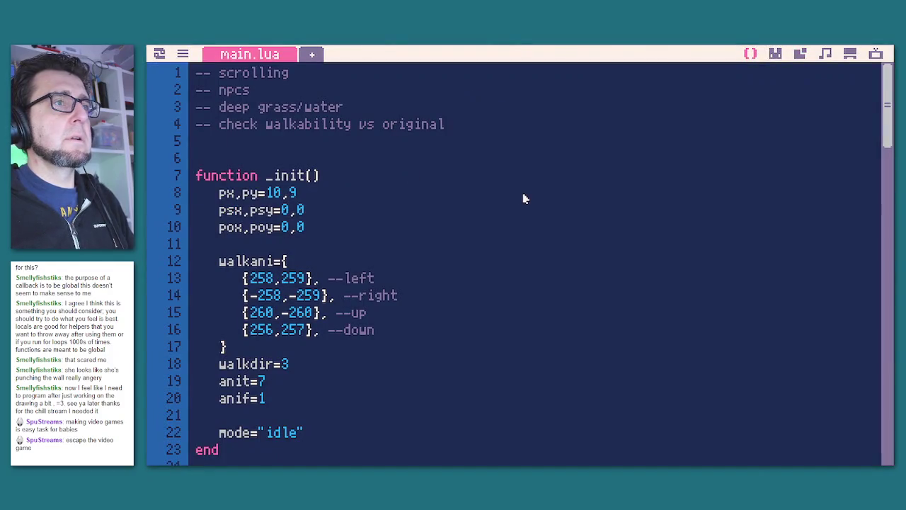
pyautogui.write('--')
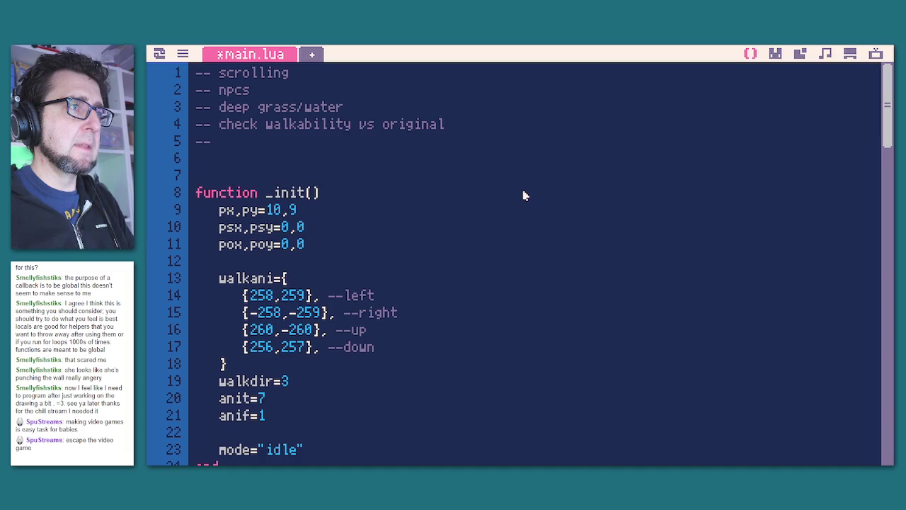
pyautogui.write('animatio')
pyautogui.press('BackSpace')
pyautogui.press('BackSpace')
pyautogui.press('BackSpace')
pyautogui.write('w')
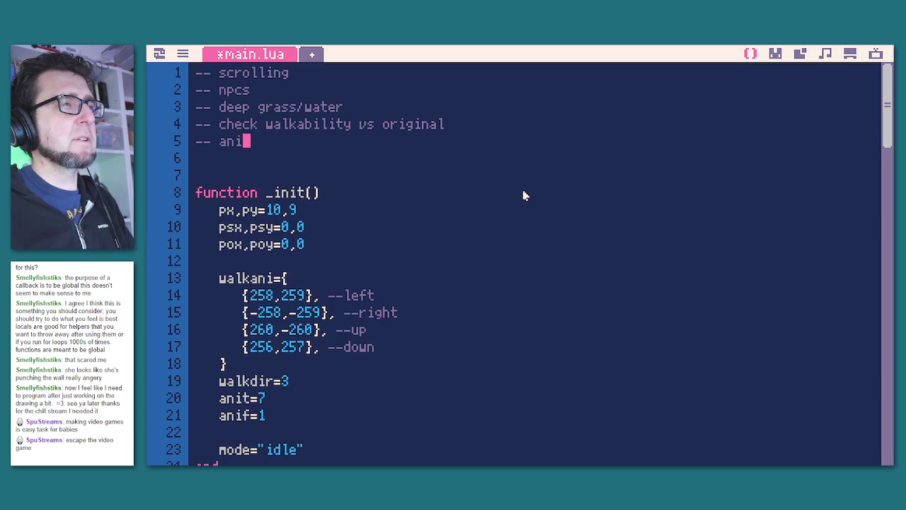
pyautogui.write('mated tiles')
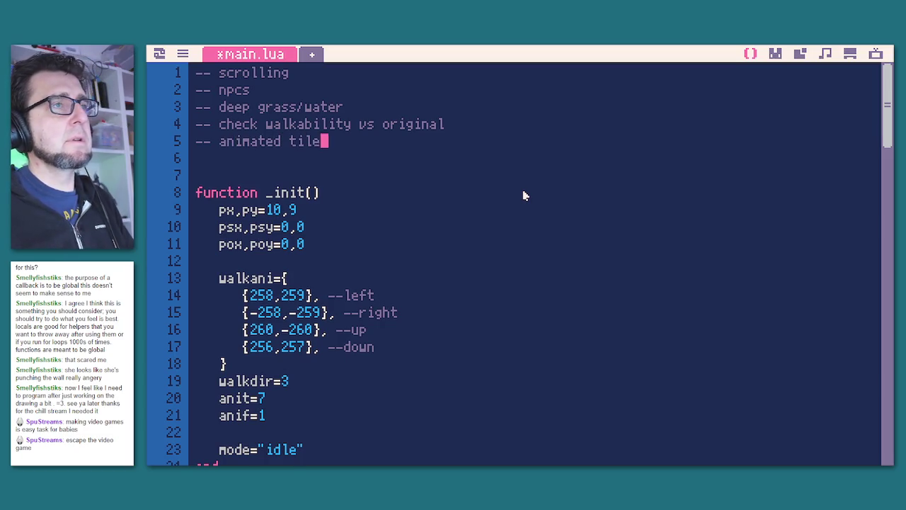
pyautogui.press('Return')
# Add the to-do 'check other towns for more tiles' and save fftest.p64.
pyautogui.write('-- ')
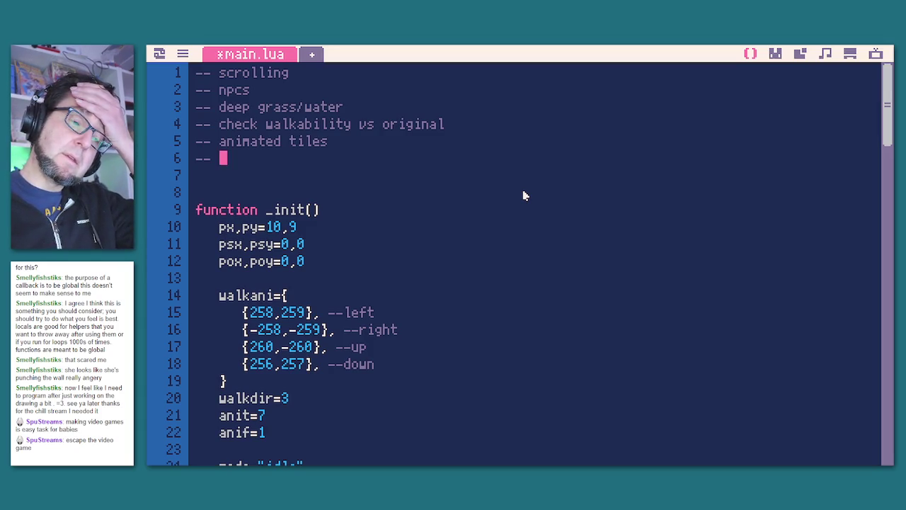
pyautogui.write('che')
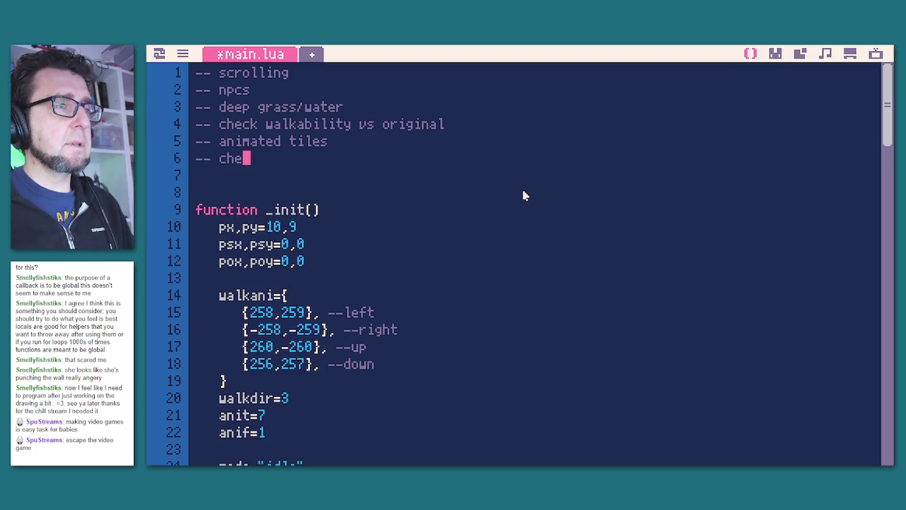
pyautogui.write('ck othe')
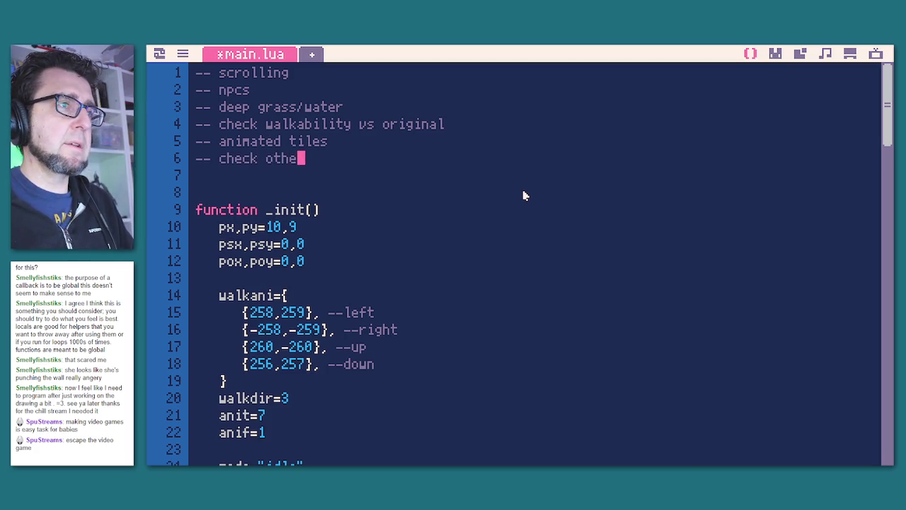
pyautogui.write('r towns foor')
pyautogui.press('BackSpace')
pyautogui.press('BackSpace')
pyautogui.press('BackSpace')
pyautogui.write('or more tiu')
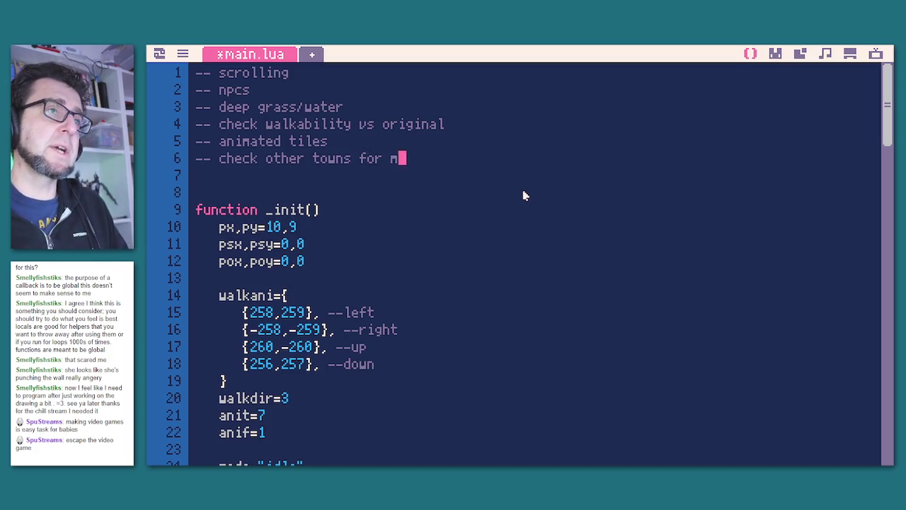
pyautogui.press('BackSpace')
pyautogui.write('les')
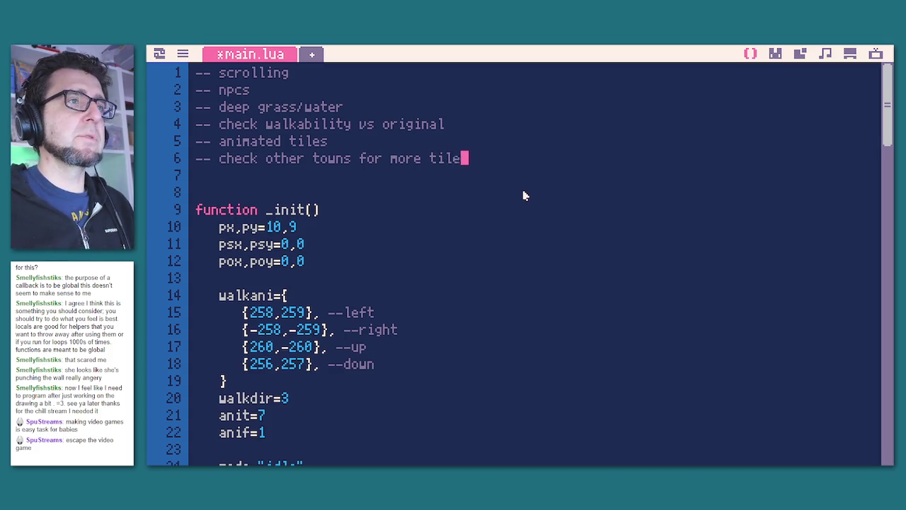
pyautogui.hotkey('ctrl', 's')
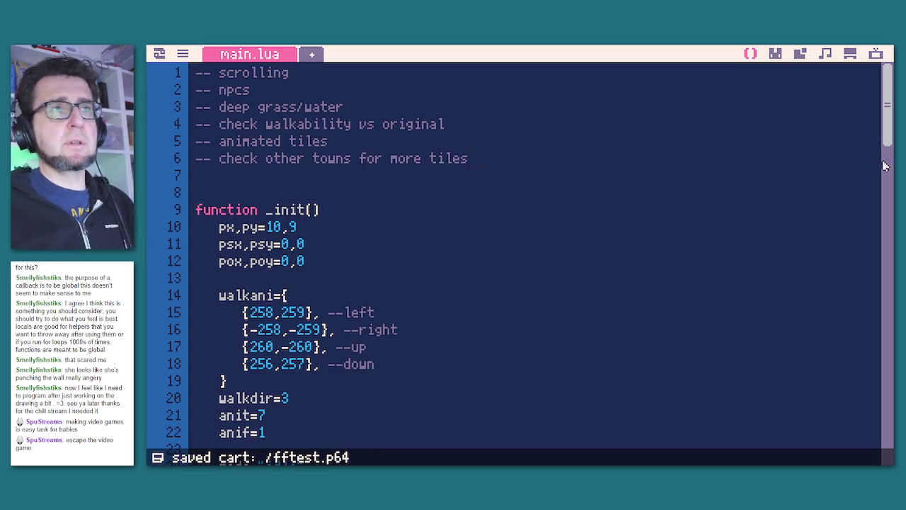
pyautogui.click(776, 54)
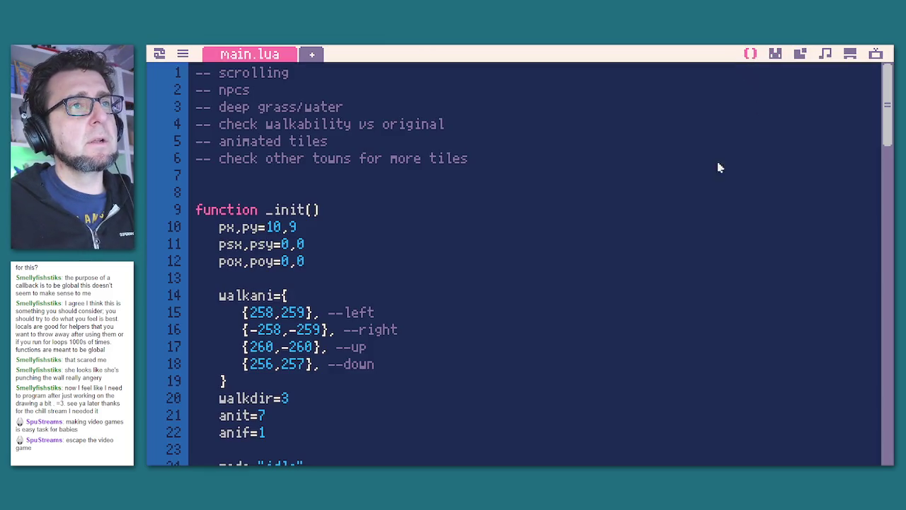
pyautogui.click(750, 56)
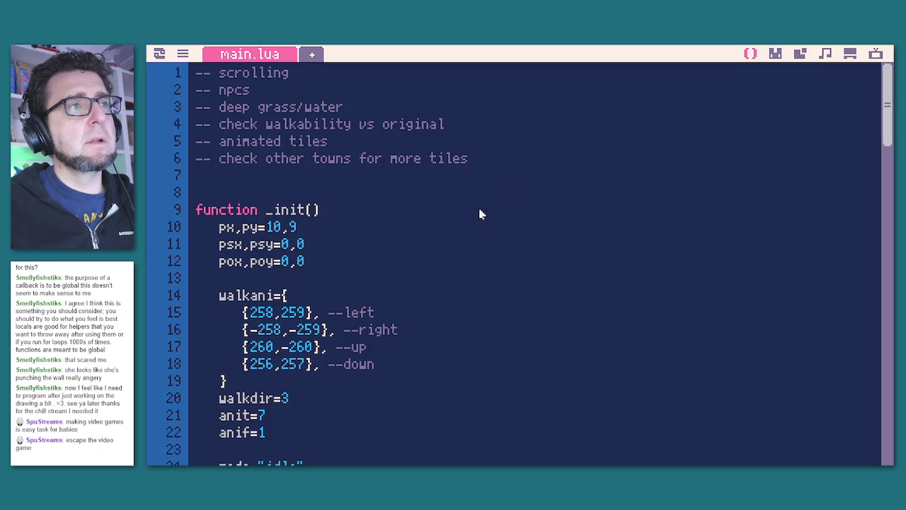
pyautogui.hotkey('ctrl', 's')
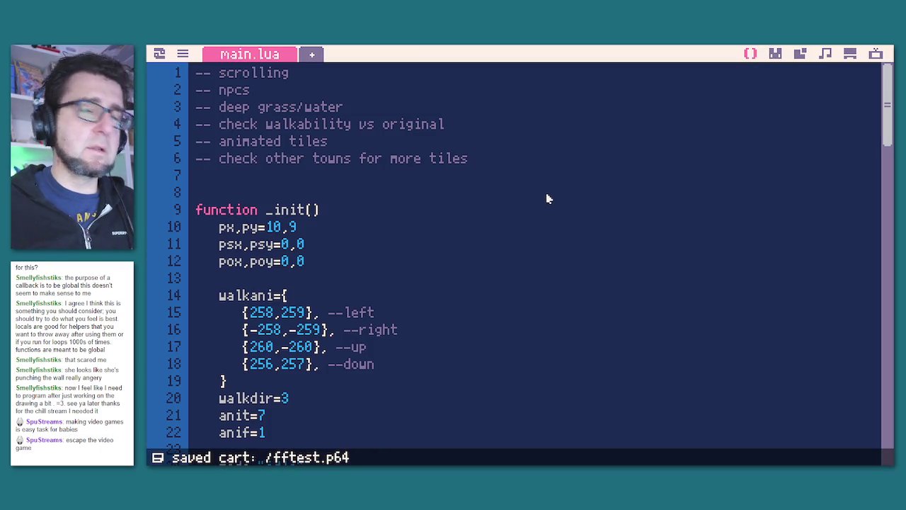